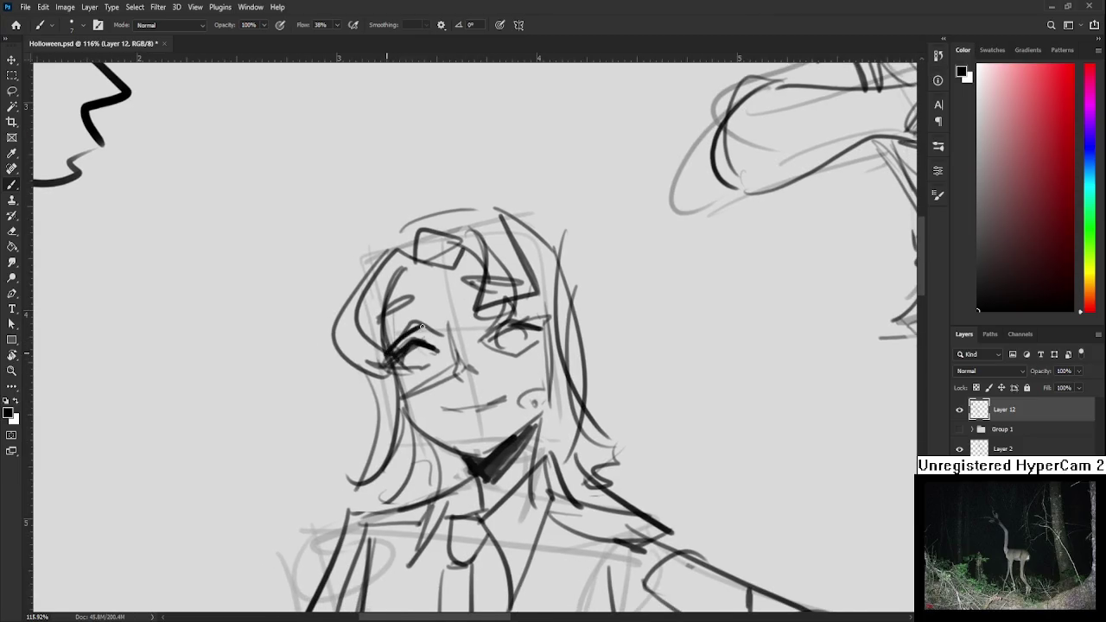
# Darken the left eye's top line, lid and lashes
pyautogui.press('e')
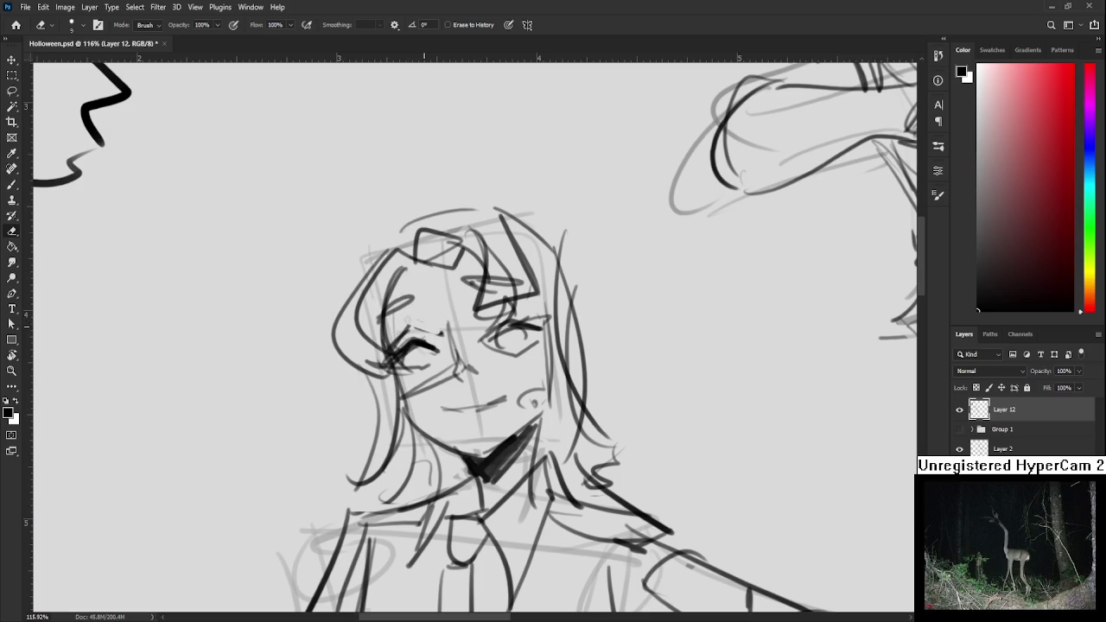
pyautogui.press('b')
pyautogui.moveTo(405, 327); pyautogui.dragTo(438, 337)
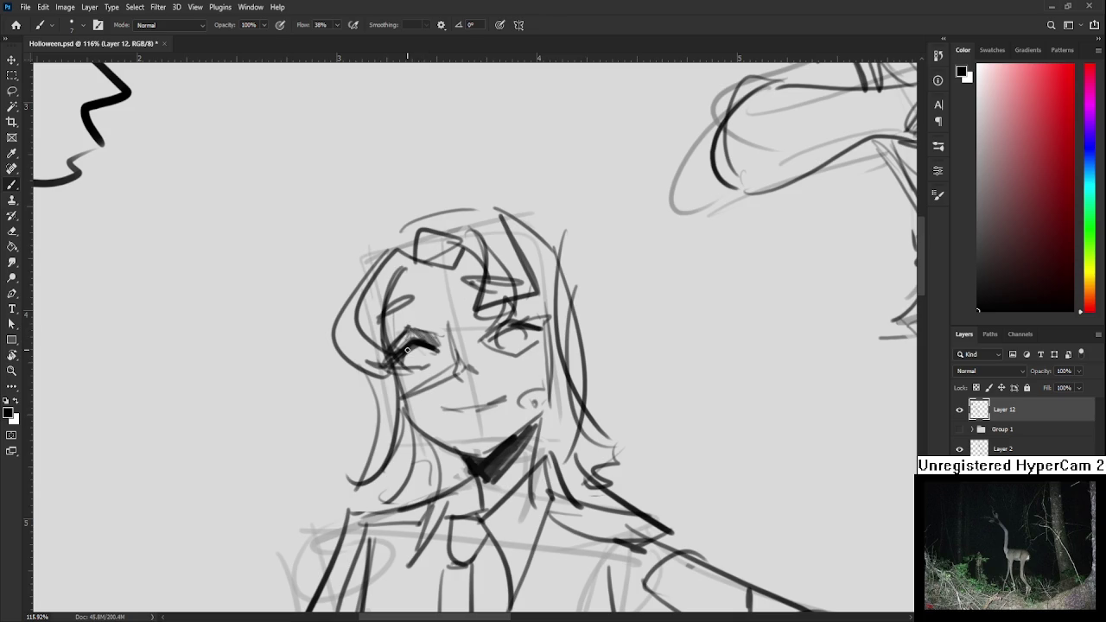
pyautogui.moveTo(399, 347); pyautogui.dragTo(431, 332)
# Add a small iris beneath the left eye's lid, redrawing it after an undo
pyautogui.moveTo(407, 356); pyautogui.dragTo(428, 361)
pyautogui.hotkey('ctrl', 'z')
pyautogui.hotkey('ctrl', 'z')
pyautogui.moveTo(412, 346); pyautogui.dragTo(426, 367)
pyautogui.press('e')
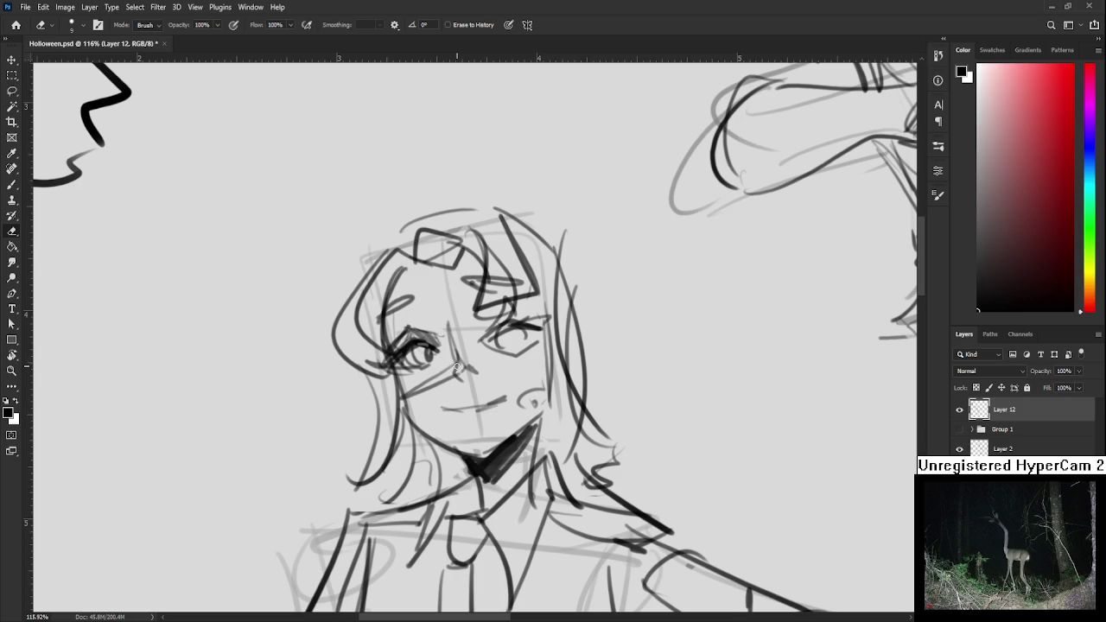
pyautogui.scroll(-2, 458, 363)
pyautogui.scroll(-5, 458, 363)
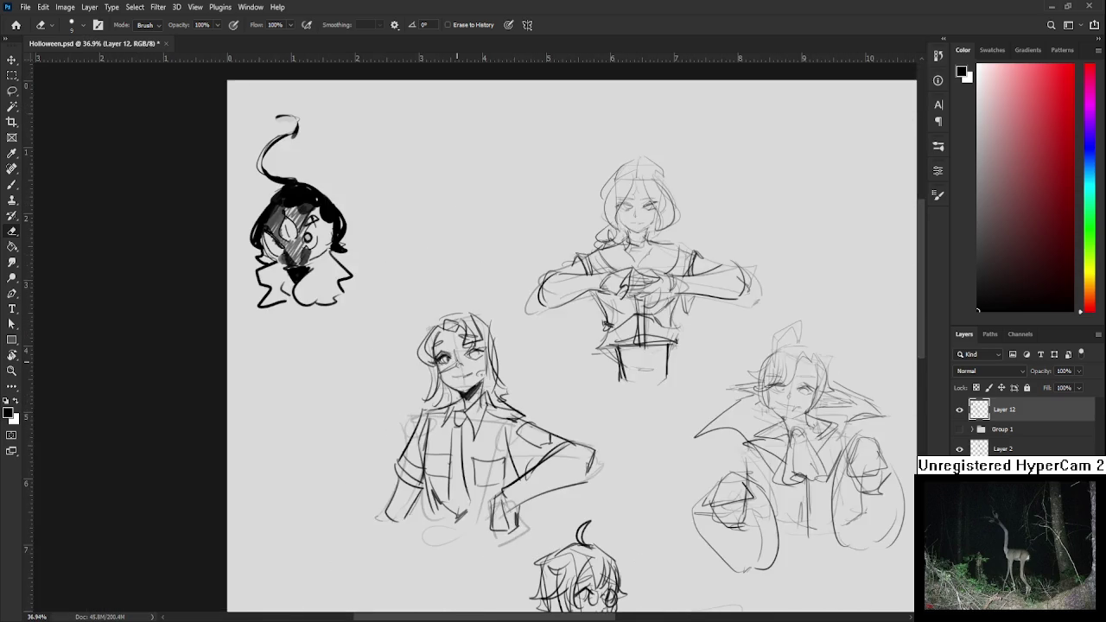
# Ink a darker nose line ending in a small hook
pyautogui.scroll(4, 463, 366)
pyautogui.scroll(2, 450, 346)
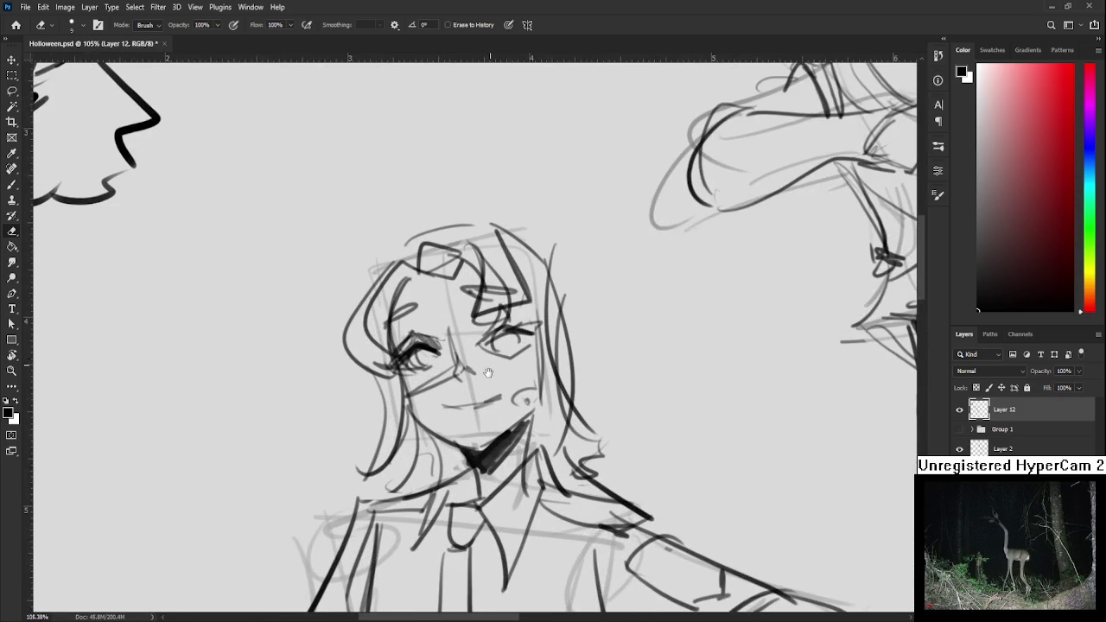
pyautogui.scroll(2, 449, 346)
pyautogui.press('b')
pyautogui.moveTo(436, 349); pyautogui.dragTo(442, 389)
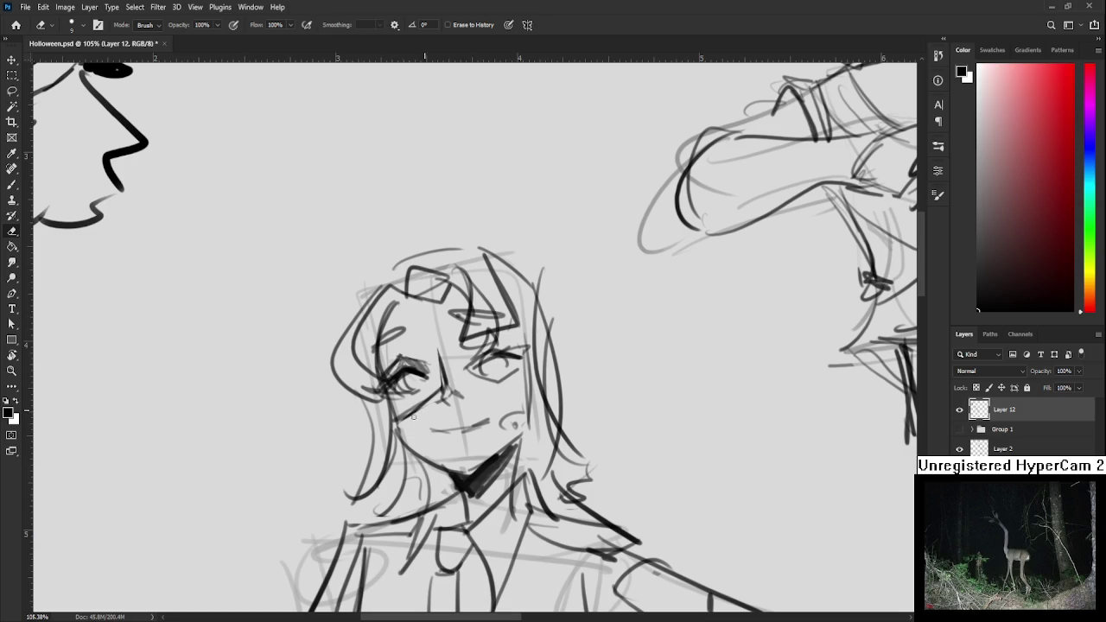
pyautogui.moveTo(441, 380); pyautogui.dragTo(448, 394)
pyautogui.press('e')
pyautogui.press('b')
pyautogui.press('e')
# Darken and thicken the right eye's upper lid and outline
pyautogui.moveTo(499, 389); pyautogui.dragTo(489, 410)
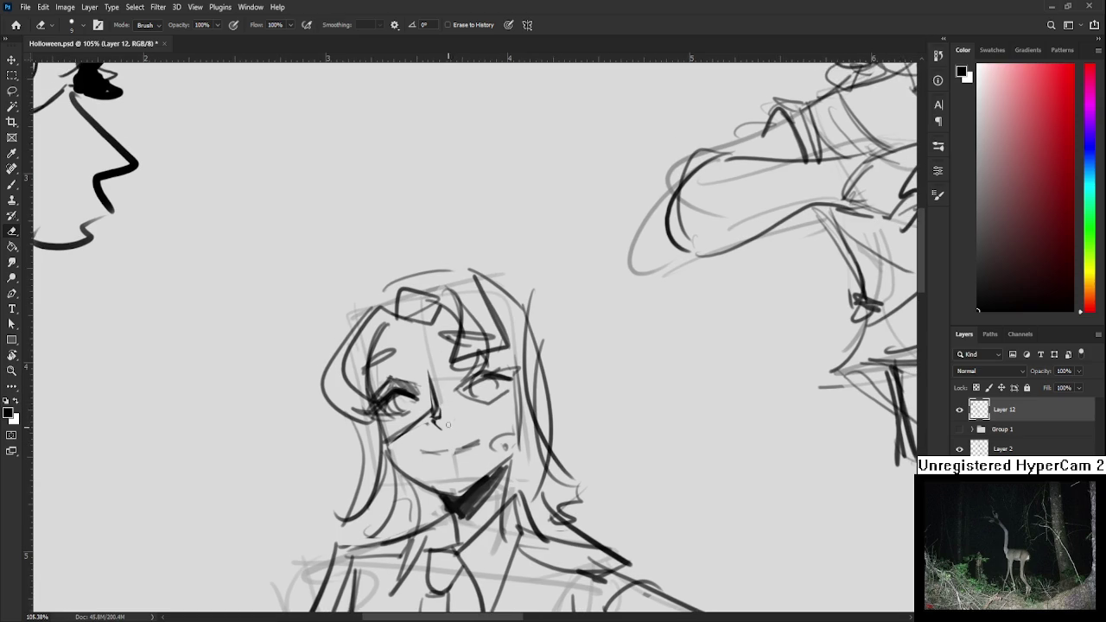
pyautogui.press('b')
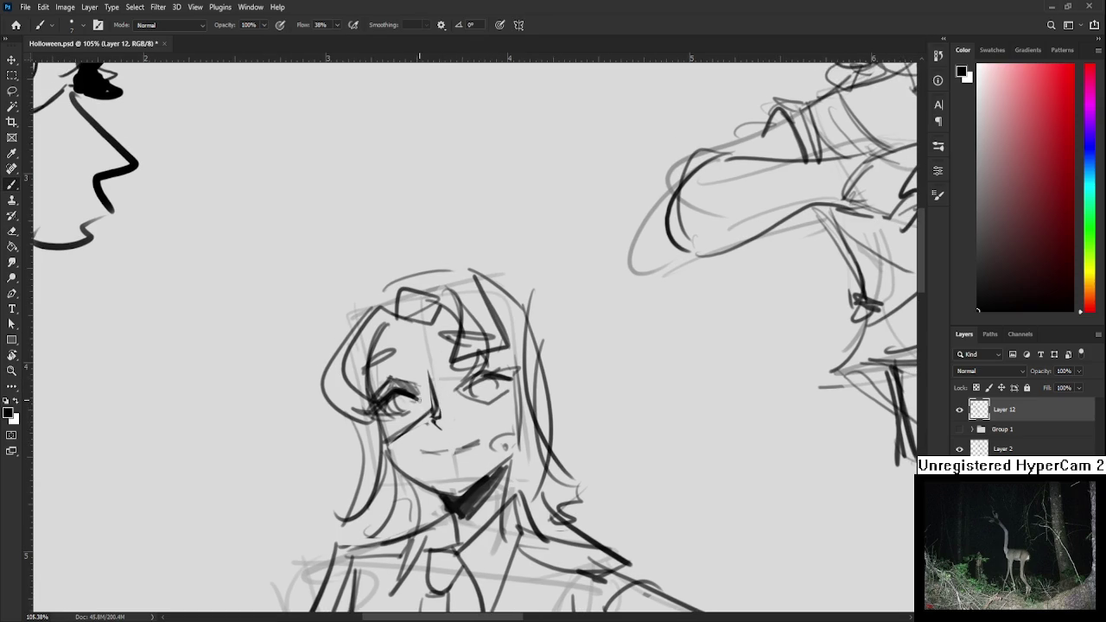
pyautogui.moveTo(418, 370); pyautogui.dragTo(430, 387)
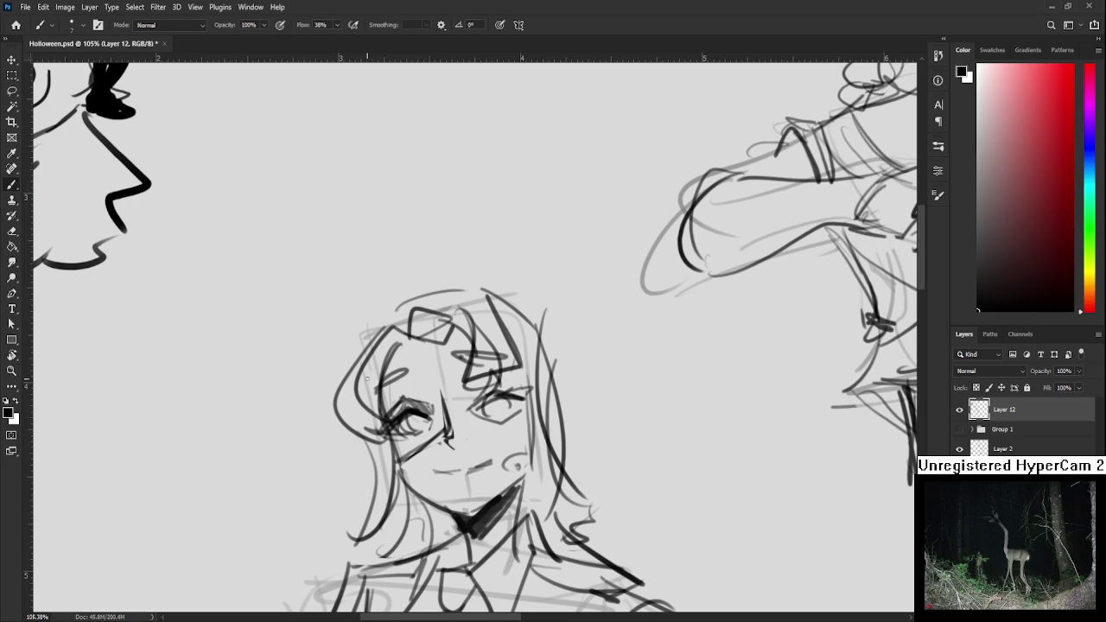
pyautogui.moveTo(374, 356)
pyautogui.mouseDown()
pyautogui.moveTo(385, 345)
pyautogui.moveTo(389, 356)
pyautogui.mouseUp()
pyautogui.moveTo(467, 372)
pyautogui.mouseDown()
pyautogui.moveTo(517, 356)
pyautogui.moveTo(493, 391)
pyautogui.moveTo(516, 379)
pyautogui.moveTo(496, 391)
pyautogui.moveTo(506, 368)
pyautogui.mouseUp()
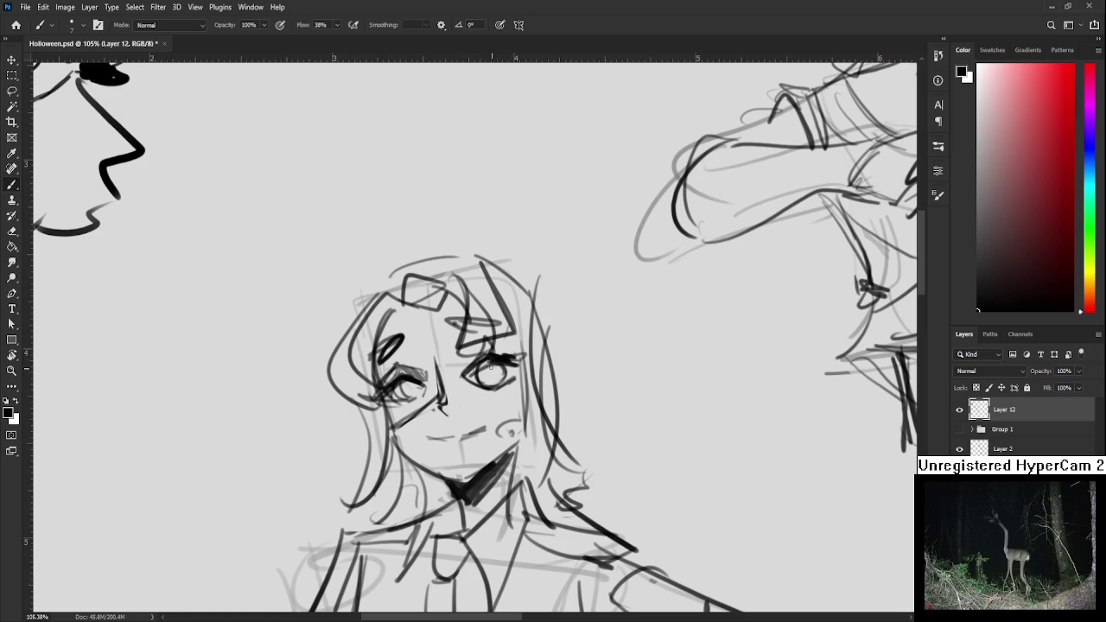
pyautogui.moveTo(468, 375)
pyautogui.mouseDown()
pyautogui.moveTo(505, 354)
pyautogui.moveTo(483, 347)
pyautogui.moveTo(505, 348)
pyautogui.mouseUp()
# Replace the old mouth stroke with a smiling mouth line
pyautogui.scroll(-1, 445, 410)
pyautogui.press('e')
pyautogui.moveTo(427, 424)
pyautogui.mouseDown()
pyautogui.moveTo(484, 414)
pyautogui.moveTo(469, 390)
pyautogui.moveTo(449, 423)
pyautogui.moveTo(512, 420)
pyautogui.mouseUp()
pyautogui.press('b')
pyautogui.click(492, 421)
pyautogui.press('e')
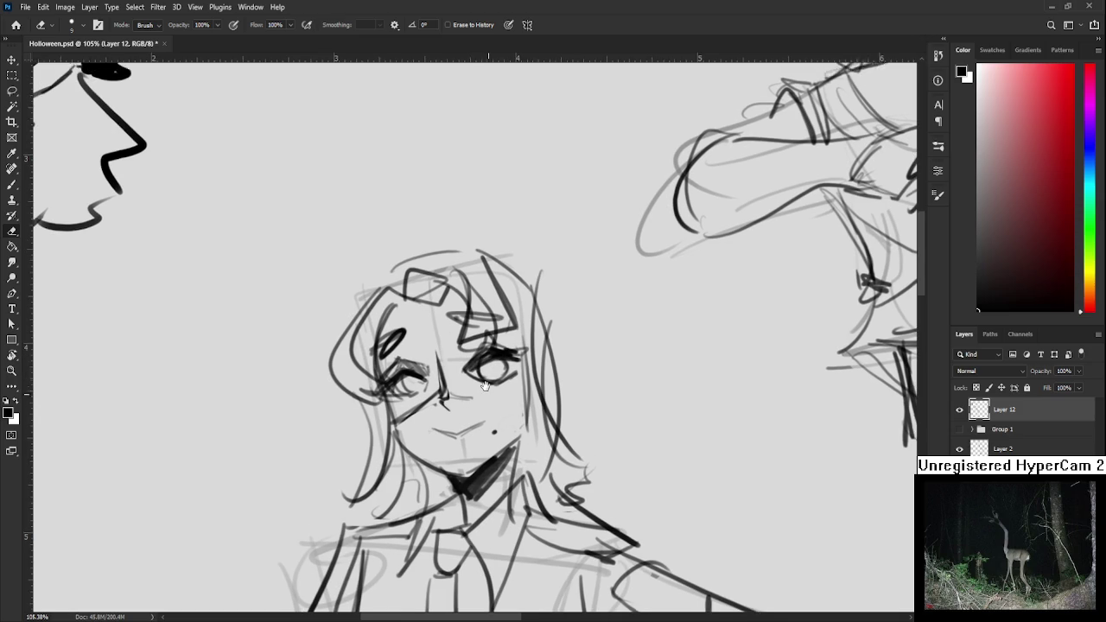
pyautogui.press('b')
# Add a dark iris to the right eye and small marks near the bow and eyebrow
pyautogui.moveTo(495, 367)
pyautogui.mouseDown()
pyautogui.moveTo(517, 368)
pyautogui.moveTo(506, 384)
pyautogui.mouseUp()
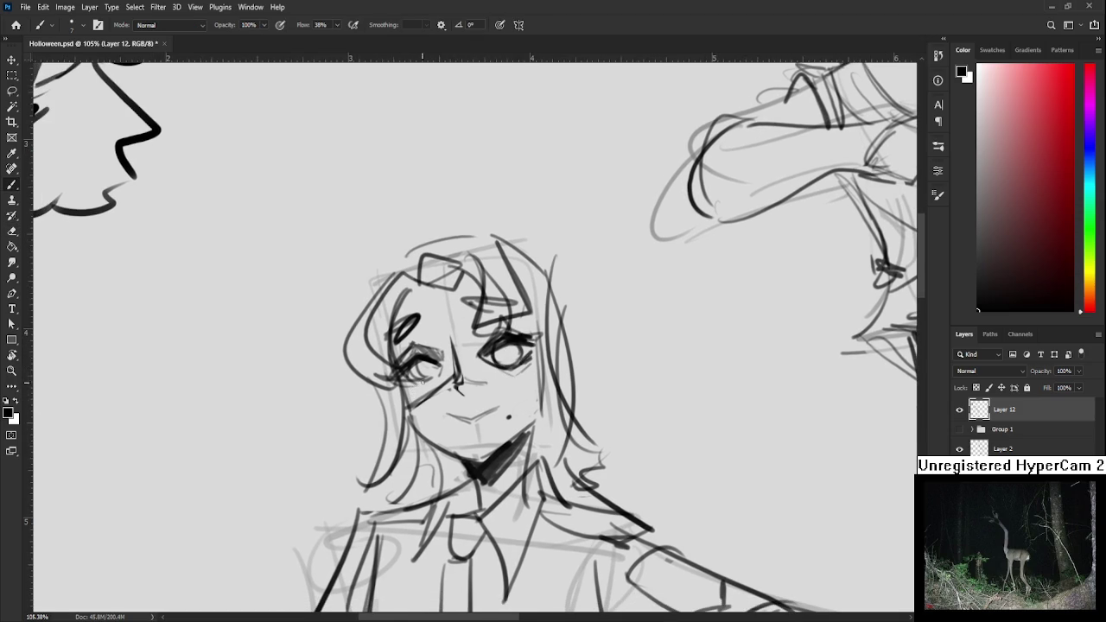
pyautogui.moveTo(428, 388)
pyautogui.mouseDown()
pyautogui.moveTo(403, 431)
pyautogui.moveTo(450, 444)
pyautogui.mouseUp()
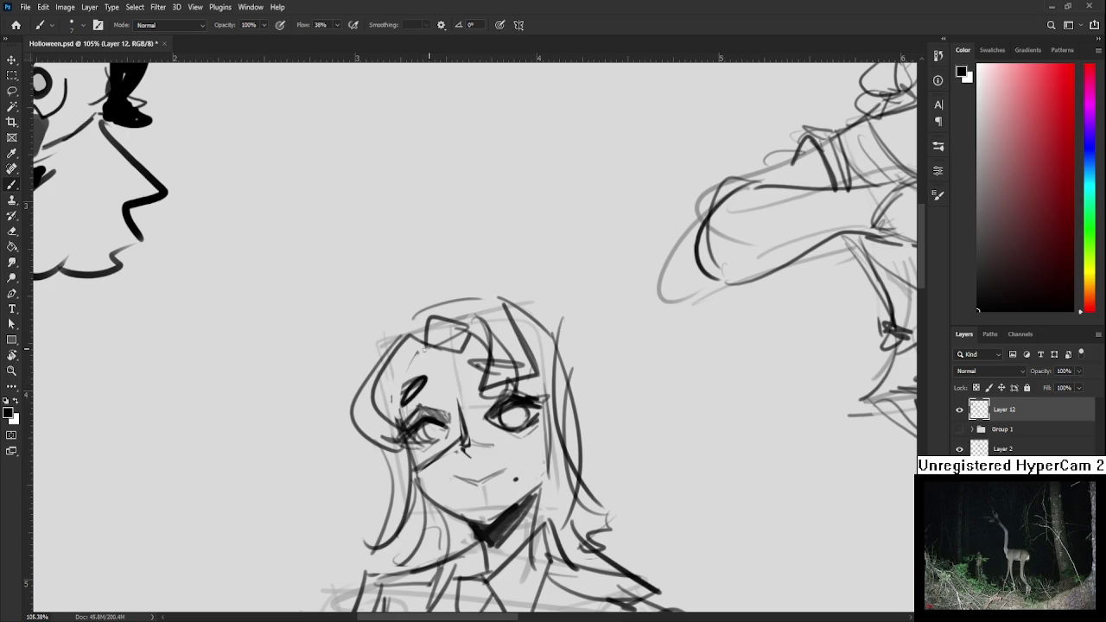
pyautogui.moveTo(430, 356)
pyautogui.mouseDown()
pyautogui.moveTo(441, 353)
pyautogui.moveTo(400, 341)
pyautogui.mouseUp()
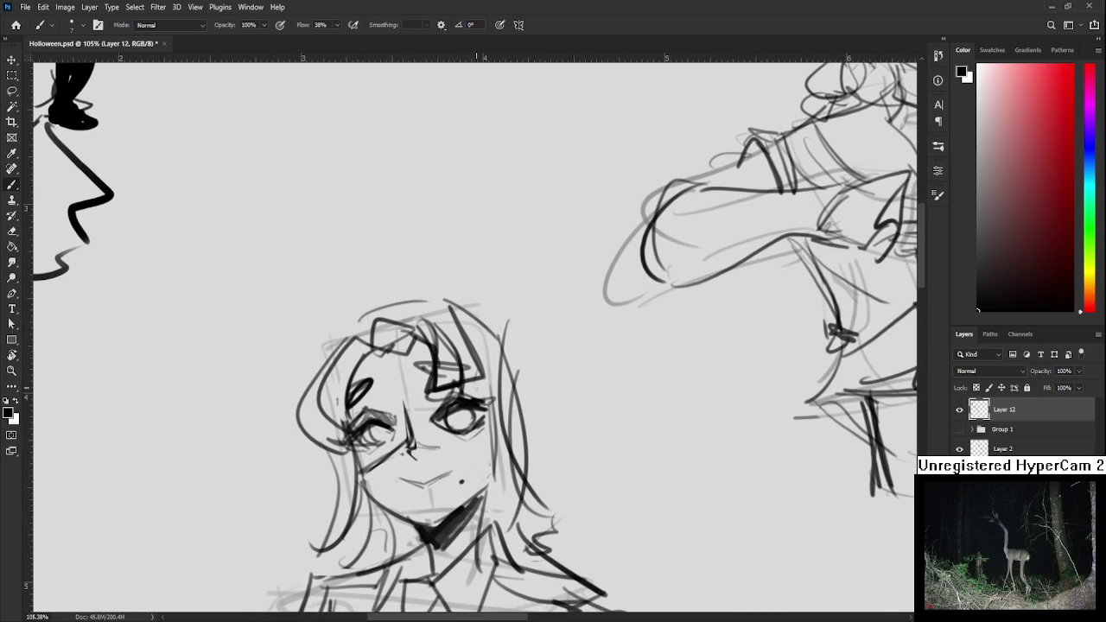
pyautogui.moveTo(469, 330); pyautogui.dragTo(539, 295)
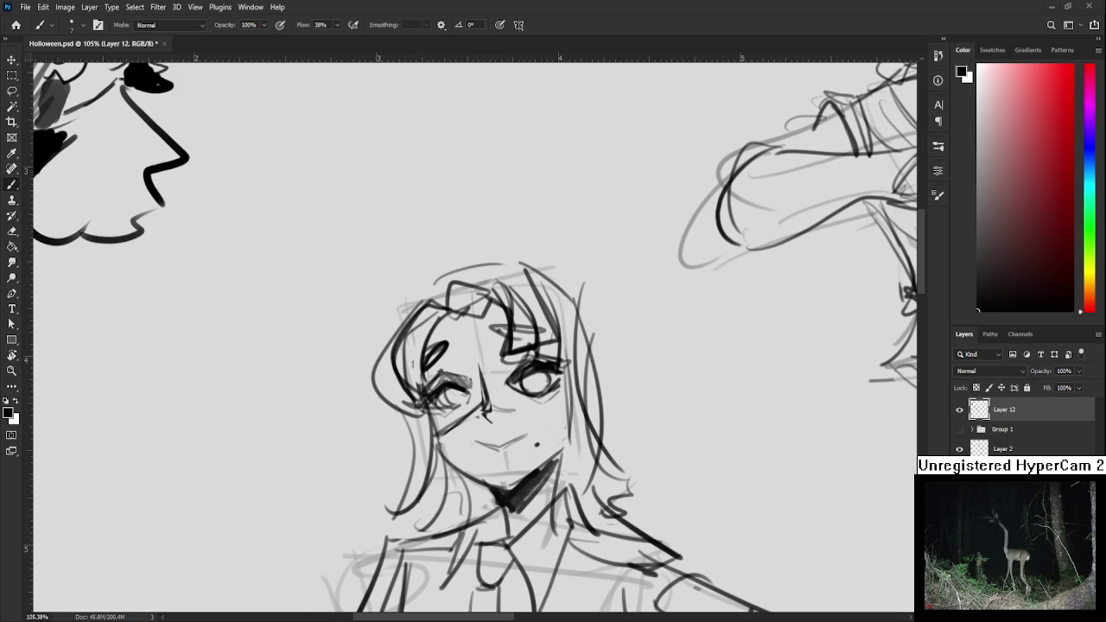
# Scroll the canvas down below the girl's bolder hair and bangs
pyautogui.scroll(-5, 592, 397)
pyautogui.scroll(-3, 591, 397)
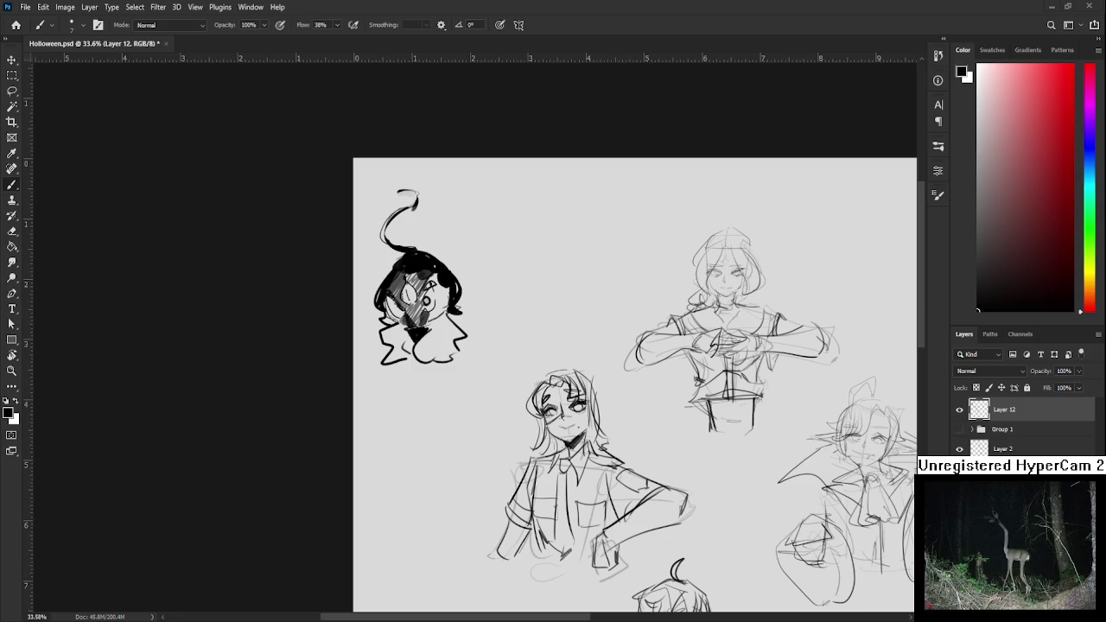
pyautogui.scroll(2, 576, 436)
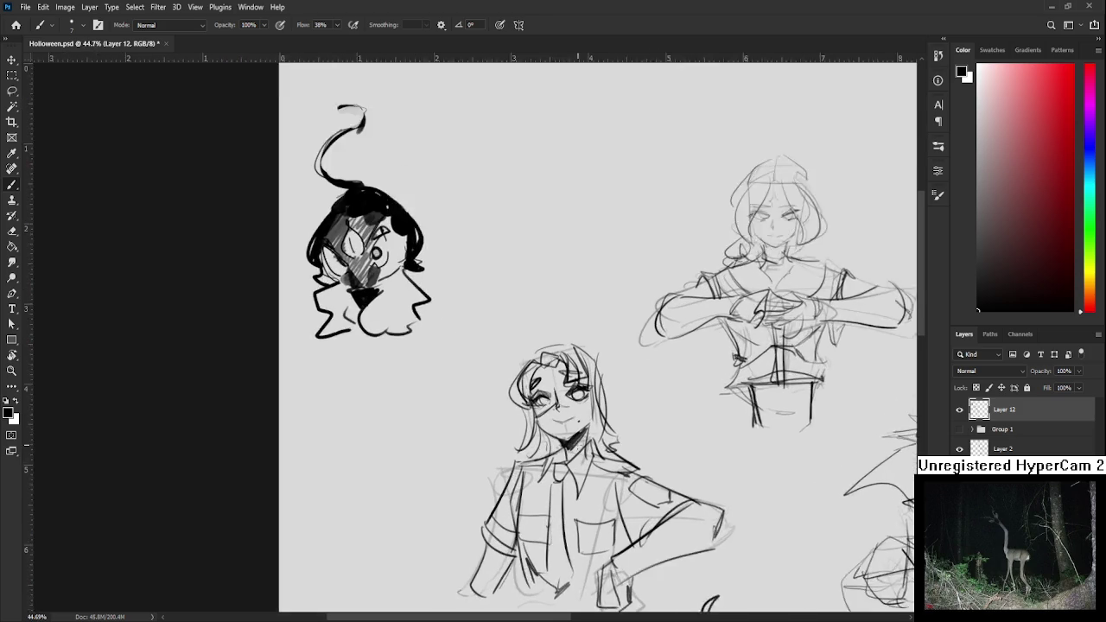
# Fill the girl's left sleeve with solid black
pyautogui.scroll(2, 575, 436)
pyautogui.scroll(1, 461, 389)
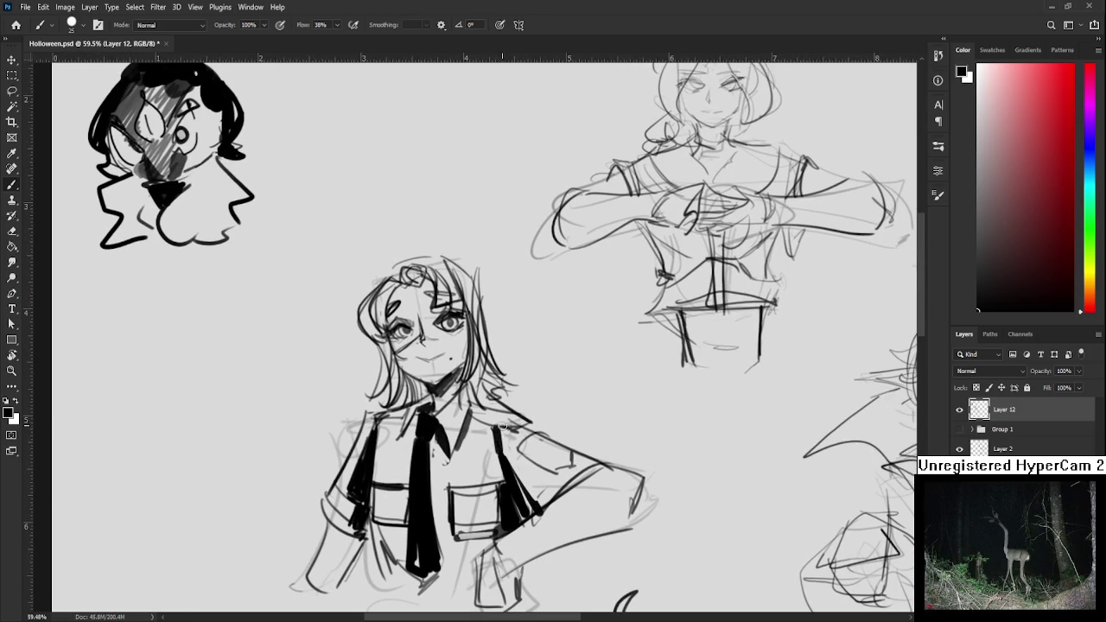
pyautogui.press('e')
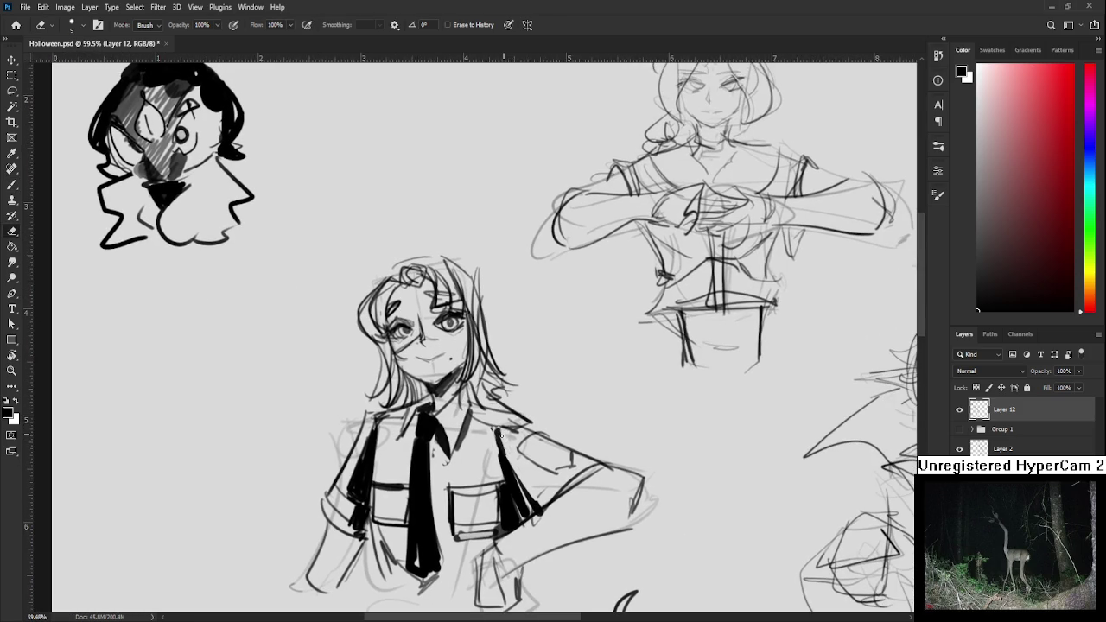
pyautogui.scroll(-2, 534, 421)
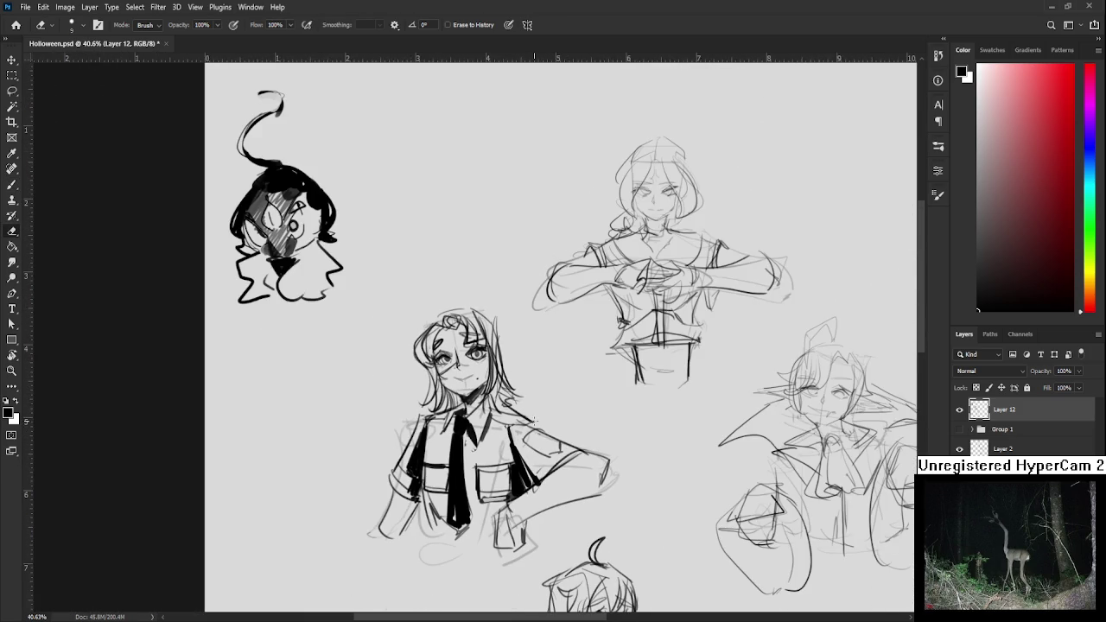
pyautogui.press('b')
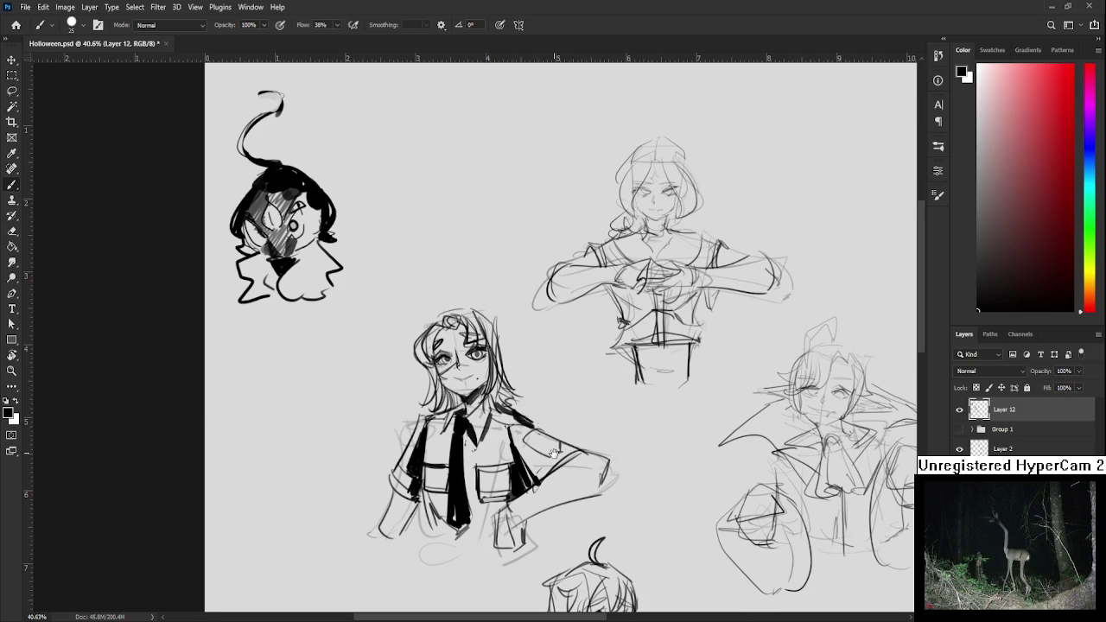
pyautogui.moveTo(530, 425); pyautogui.dragTo(575, 368)
pyautogui.moveTo(439, 432); pyautogui.dragTo(458, 458)
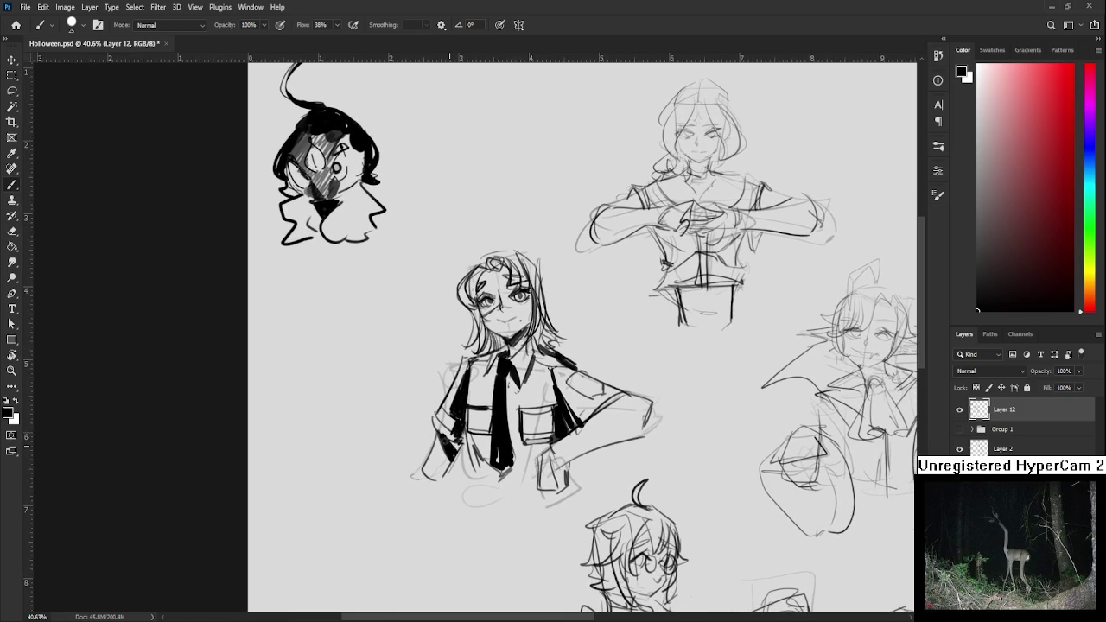
# Erase strokes near the shirt pocket with the eraser enlarged to size 50
pyautogui.press('e')
pyautogui.moveTo(570, 458); pyautogui.dragTo(510, 485)
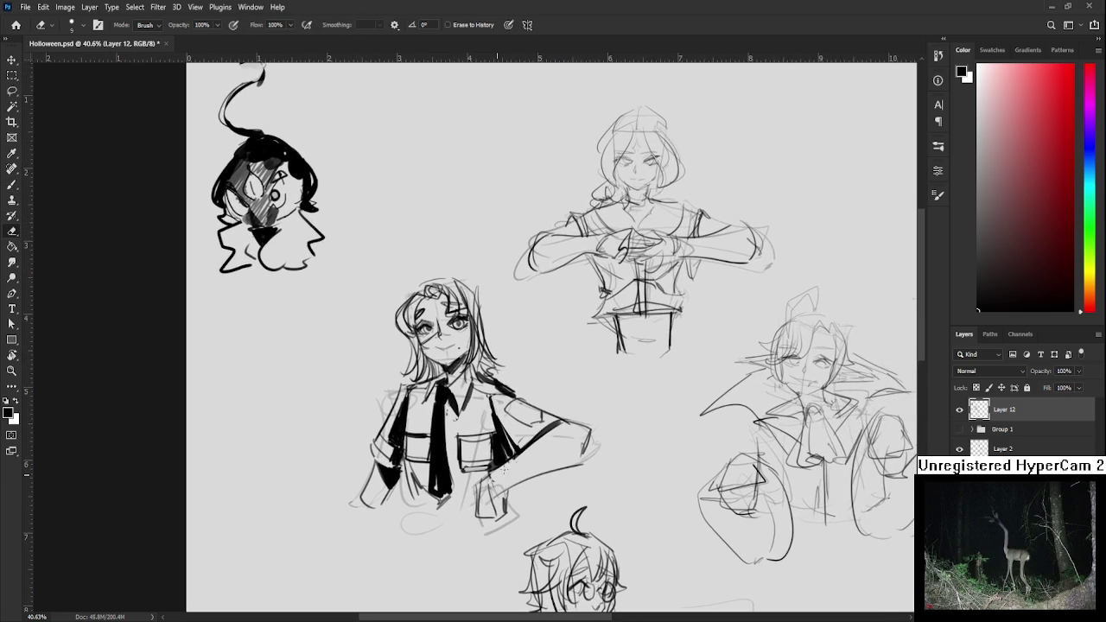
pyautogui.press(']')
pyautogui.press(']')
pyautogui.press(']')
pyautogui.press('b')
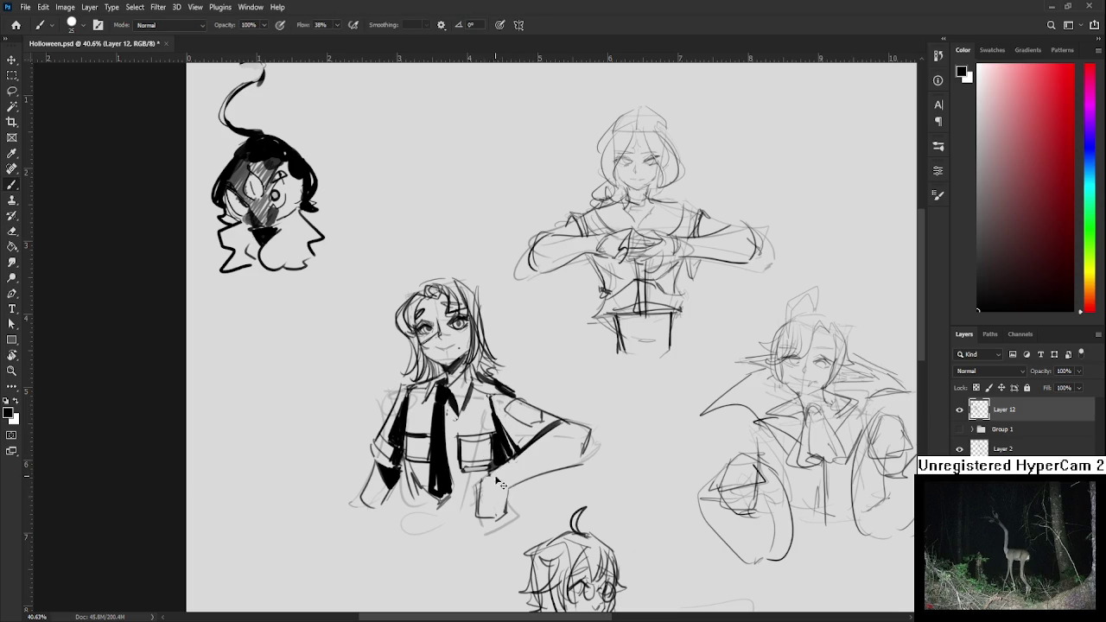
pyautogui.press('e')
pyautogui.moveTo(507, 514)
pyautogui.mouseDown()
pyautogui.moveTo(505, 489)
pyautogui.moveTo(500, 516)
pyautogui.moveTo(593, 444)
pyautogui.mouseUp()
pyautogui.press('b')
# Redraw the lower arm contour and erase part of the hand strokes
pyautogui.press('e')
pyautogui.press('b')
pyautogui.hotkey('ctrl', 'z')
pyautogui.hotkey('ctrl', 'z')
pyautogui.moveTo(527, 480)
pyautogui.mouseDown()
pyautogui.moveTo(586, 449)
pyautogui.moveTo(606, 379)
pyautogui.mouseUp()
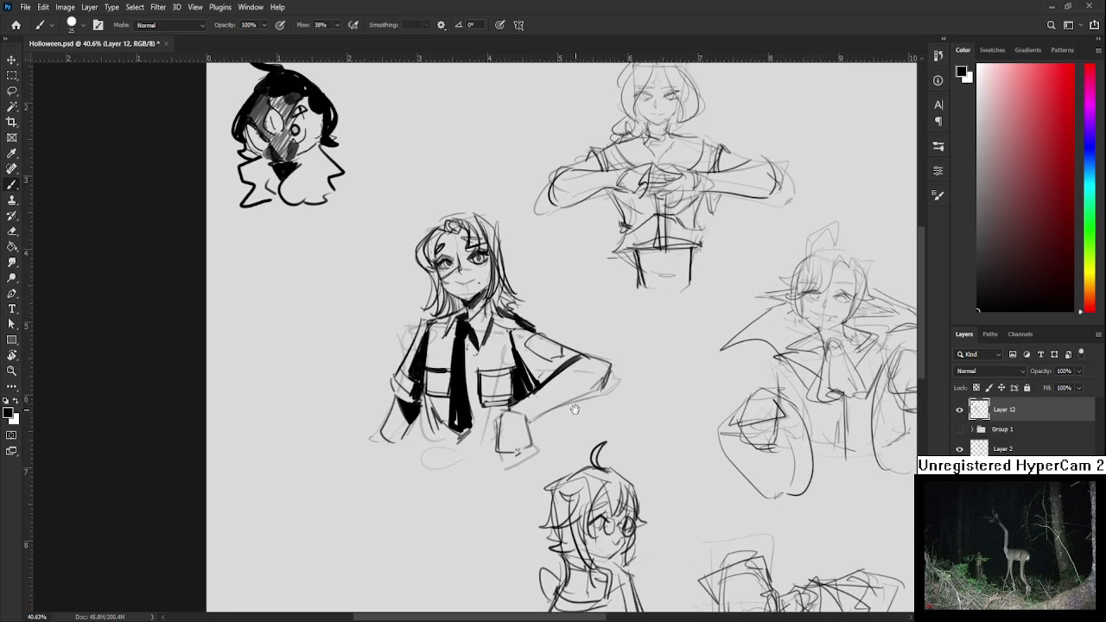
pyautogui.press('e')
pyautogui.moveTo(531, 451)
pyautogui.mouseDown()
pyautogui.moveTo(527, 468)
pyautogui.moveTo(497, 468)
pyautogui.moveTo(536, 447)
pyautogui.moveTo(509, 494)
pyautogui.mouseUp()
# Sketch short finger strokes on the hand, undoing the long hand stroke
pyautogui.press('b')
pyautogui.hotkey('ctrl', 'z')
pyautogui.moveTo(498, 451)
pyautogui.mouseDown()
pyautogui.moveTo(511, 480)
pyautogui.moveTo(523, 486)
pyautogui.moveTo(524, 458)
pyautogui.moveTo(533, 472)
pyautogui.moveTo(516, 530)
pyautogui.mouseUp()
pyautogui.hotkey('ctrl', 'z')
pyautogui.press('e')
pyautogui.press('b')
pyautogui.moveTo(521, 479)
pyautogui.mouseDown()
pyautogui.moveTo(519, 437)
pyautogui.moveTo(506, 462)
pyautogui.moveTo(530, 484)
pyautogui.mouseUp()
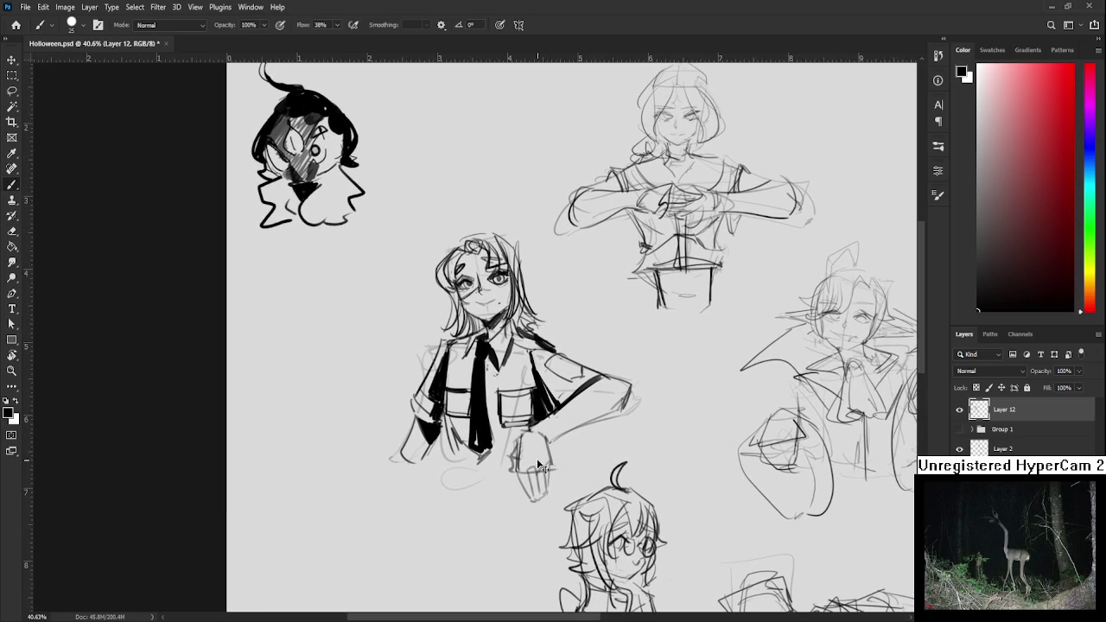
# Undo and erase the leftover hand strokes below the arm
pyautogui.hotkey('ctrl', 'z')
pyautogui.hotkey('ctrl', 'z')
pyautogui.hotkey('ctrl', 'z')
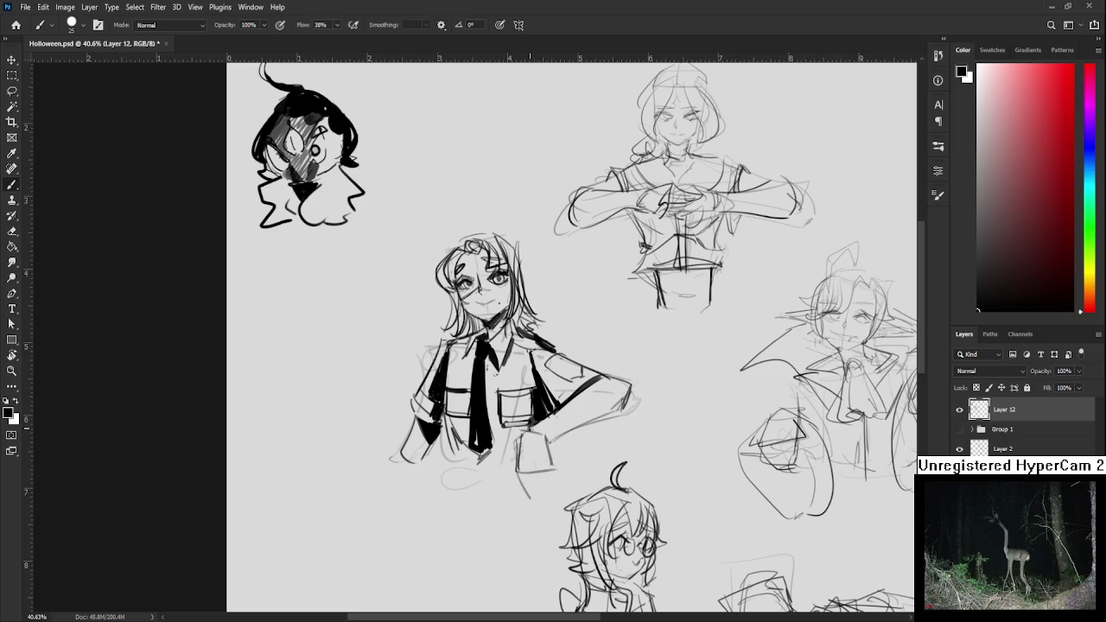
pyautogui.press('e')
pyautogui.moveTo(518, 450)
pyautogui.mouseDown()
pyautogui.moveTo(531, 437)
pyautogui.moveTo(547, 443)
pyautogui.mouseUp()
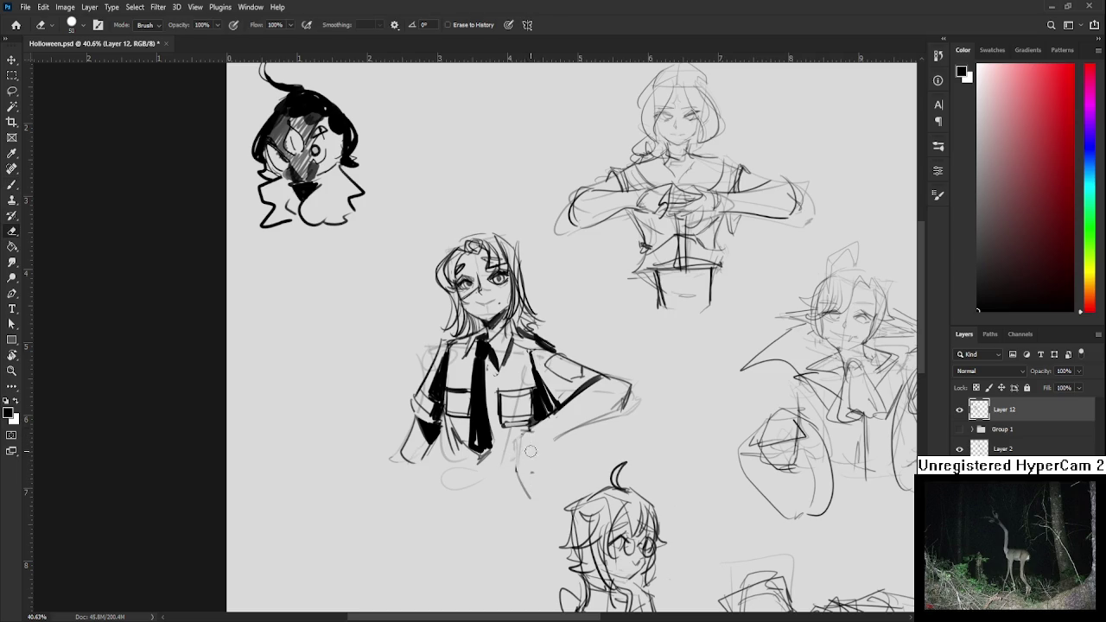
pyautogui.press('b')
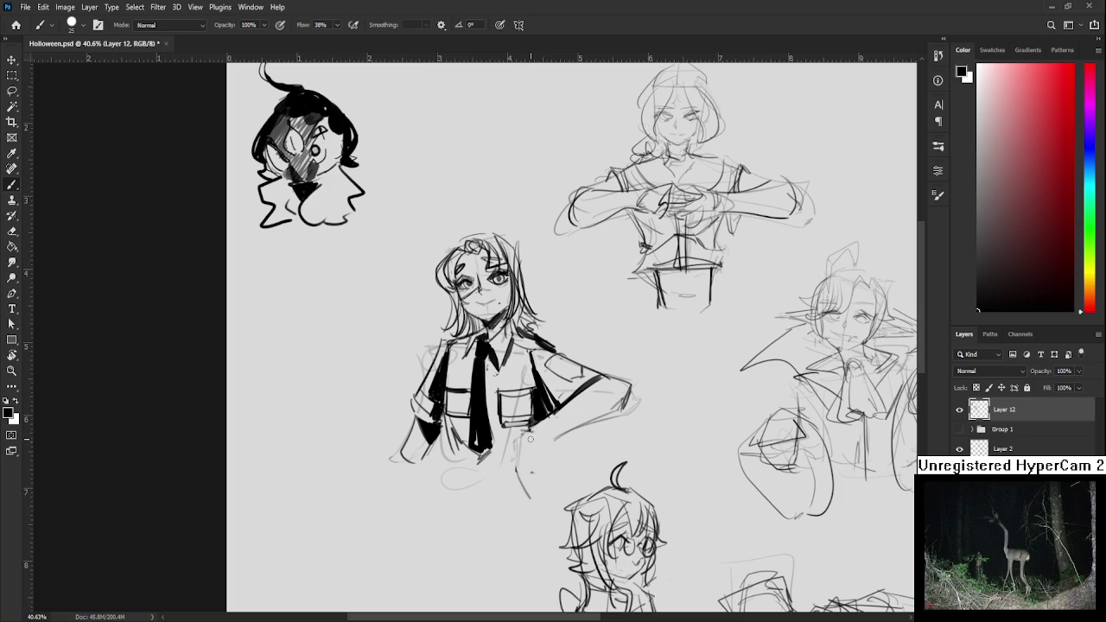
pyautogui.moveTo(522, 439)
pyautogui.mouseDown()
pyautogui.moveTo(527, 474)
pyautogui.moveTo(526, 438)
pyautogui.moveTo(540, 479)
pyautogui.moveTo(555, 470)
pyautogui.moveTo(560, 481)
pyautogui.moveTo(546, 477)
pyautogui.moveTo(610, 415)
pyautogui.moveTo(551, 455)
pyautogui.mouseUp()
pyautogui.hotkey('ctrl', 'z')
pyautogui.hotkey('ctrl', 'z')
pyautogui.hotkey('ctrl', 'z')
# Erase the hand sketch near the shirt bottom and ink a dark line along that edge
pyautogui.press('h')
pyautogui.press('e')
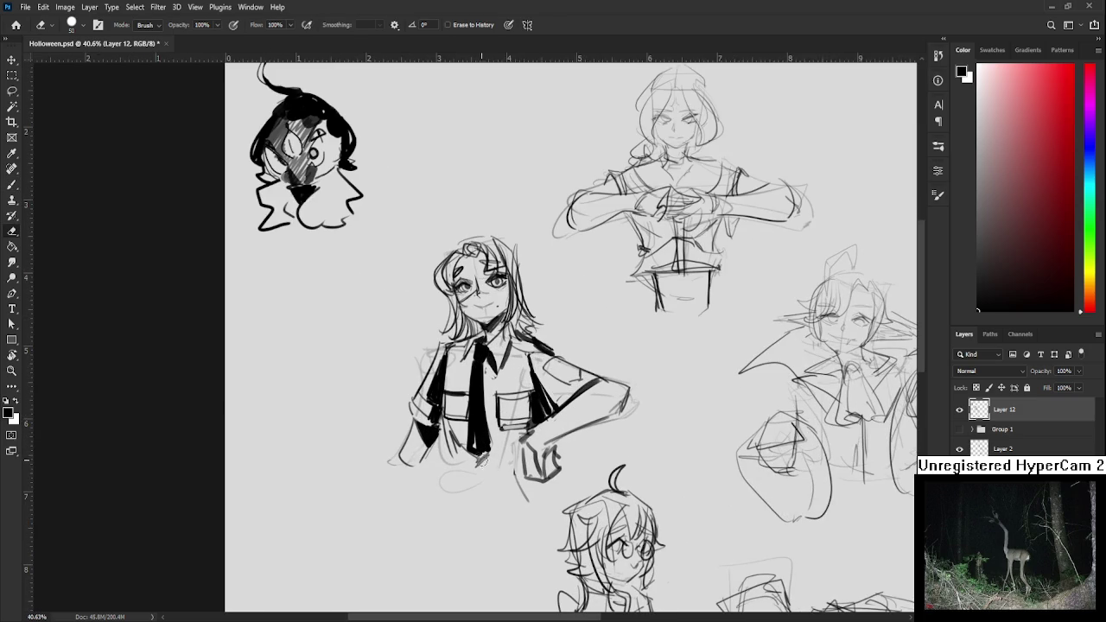
pyautogui.moveTo(525, 471)
pyautogui.mouseDown()
pyautogui.moveTo(544, 454)
pyautogui.moveTo(540, 439)
pyautogui.moveTo(515, 485)
pyautogui.mouseUp()
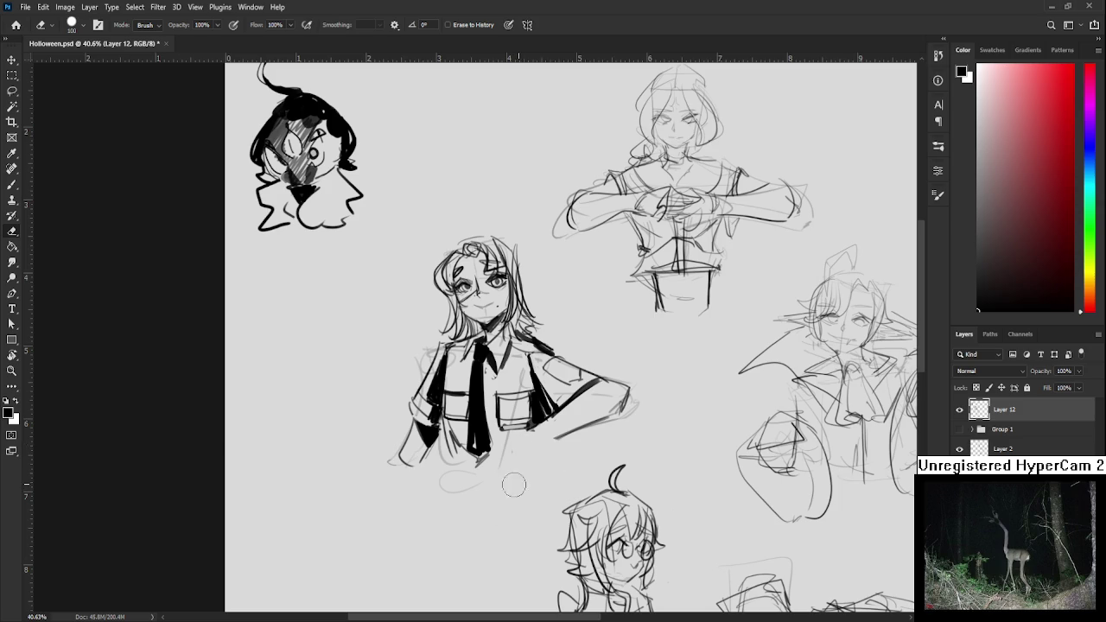
pyautogui.press('b')
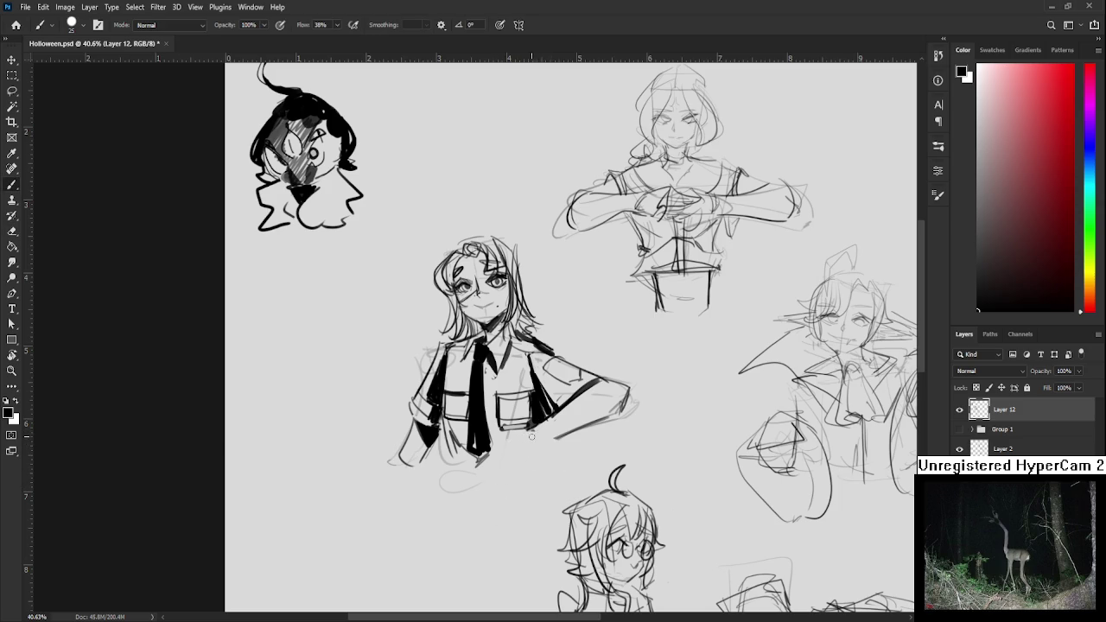
pyautogui.moveTo(530, 436); pyautogui.dragTo(557, 438)
pyautogui.scroll(1, 596, 432)
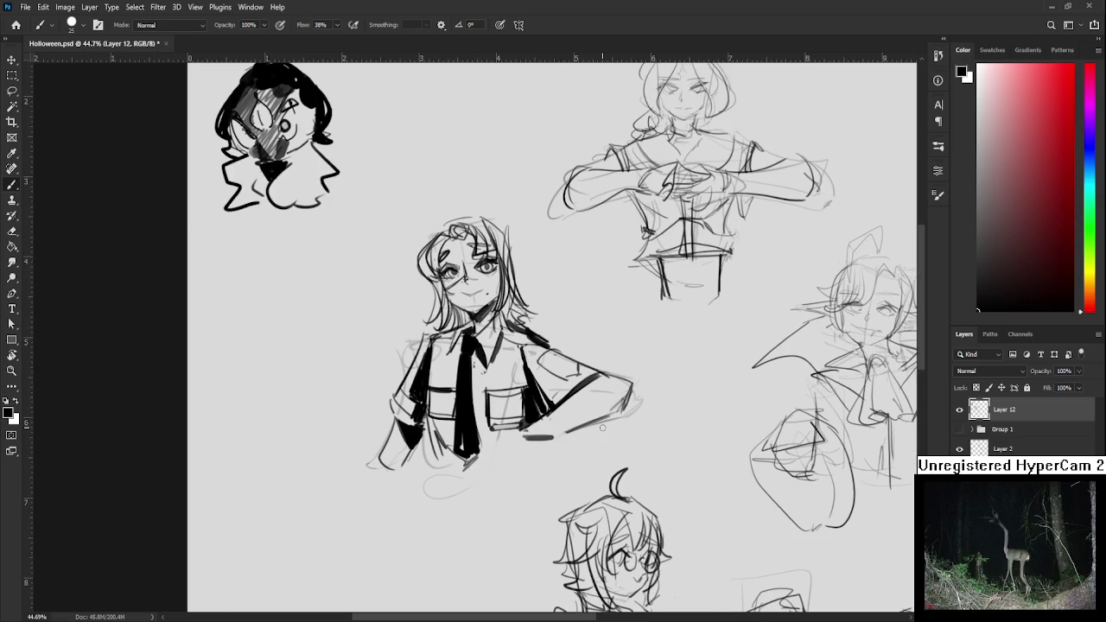
# Sketch a hand and closed fist at the hip, then undo them
pyautogui.hotkey('ctrl', 'z')
pyautogui.moveTo(530, 427)
pyautogui.mouseDown()
pyautogui.moveTo(517, 456)
pyautogui.moveTo(557, 462)
pyautogui.mouseUp()
pyautogui.moveTo(530, 432)
pyautogui.mouseDown()
pyautogui.moveTo(562, 443)
pyautogui.moveTo(560, 456)
pyautogui.moveTo(499, 482)
pyautogui.moveTo(529, 489)
pyautogui.mouseUp()
pyautogui.moveTo(558, 442)
pyautogui.mouseDown()
pyautogui.moveTo(527, 487)
pyautogui.moveTo(557, 471)
pyautogui.moveTo(524, 456)
pyautogui.moveTo(553, 438)
pyautogui.moveTo(510, 454)
pyautogui.moveTo(514, 493)
pyautogui.mouseUp()
pyautogui.hotkey('ctrl', 'z')
pyautogui.press('e')
pyautogui.press('b')
pyautogui.press('e')
pyautogui.press('b')
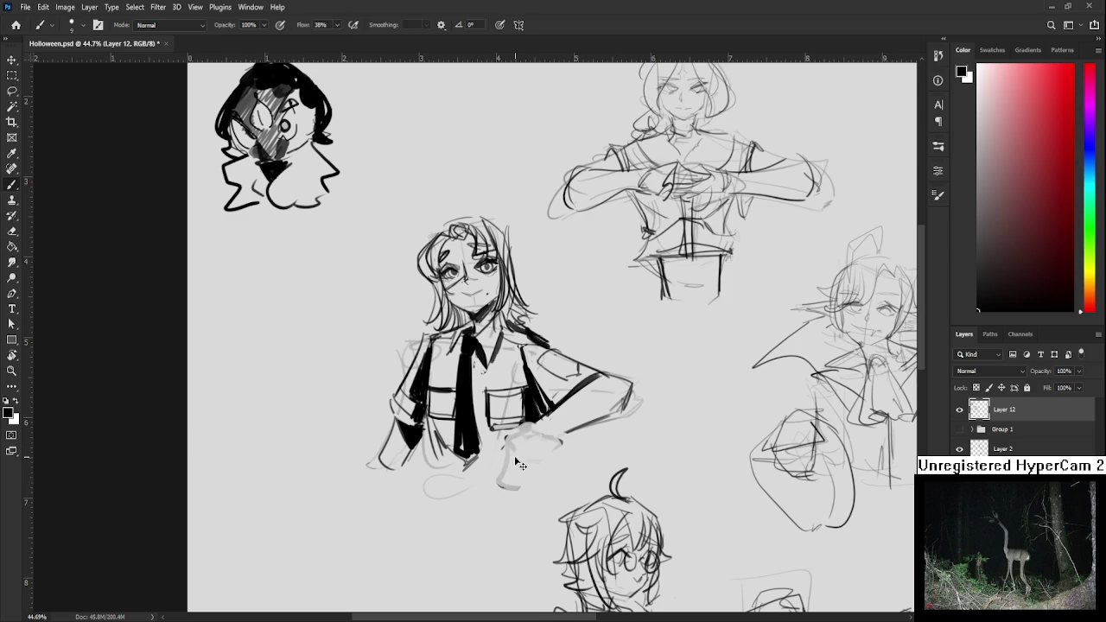
# Redraw the hand at the hip with a firmer right edge and finger strokes
pyautogui.moveTo(511, 442)
pyautogui.mouseDown()
pyautogui.moveTo(496, 484)
pyautogui.moveTo(523, 471)
pyautogui.mouseUp()
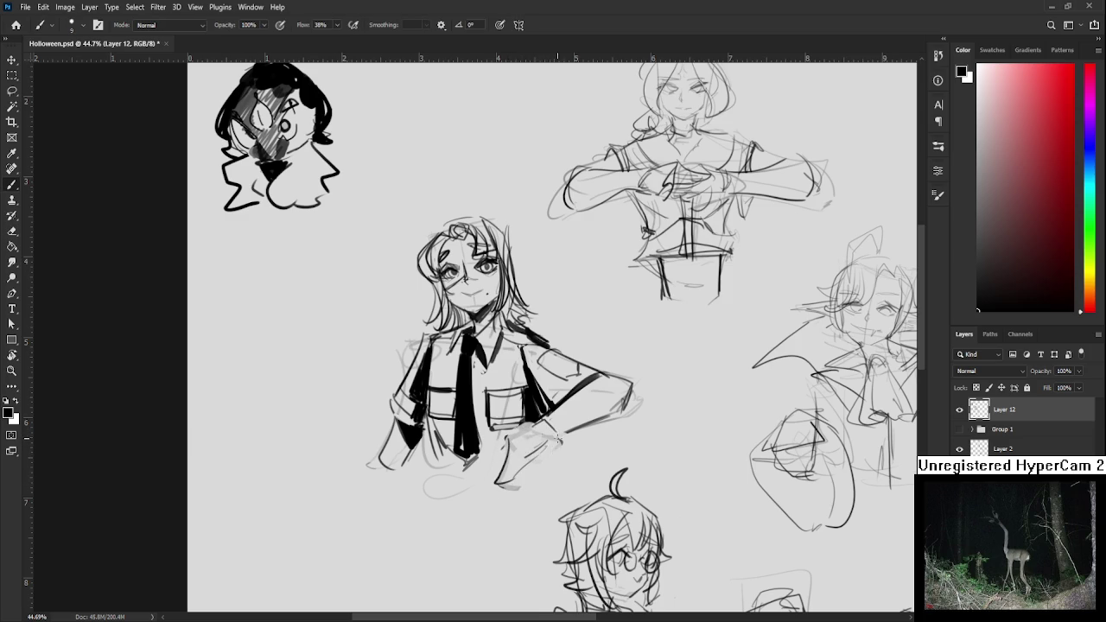
pyautogui.moveTo(559, 442); pyautogui.dragTo(556, 458)
pyautogui.moveTo(559, 441)
pyautogui.mouseDown()
pyautogui.moveTo(554, 464)
pyautogui.moveTo(544, 458)
pyautogui.moveTo(553, 430)
pyautogui.mouseUp()
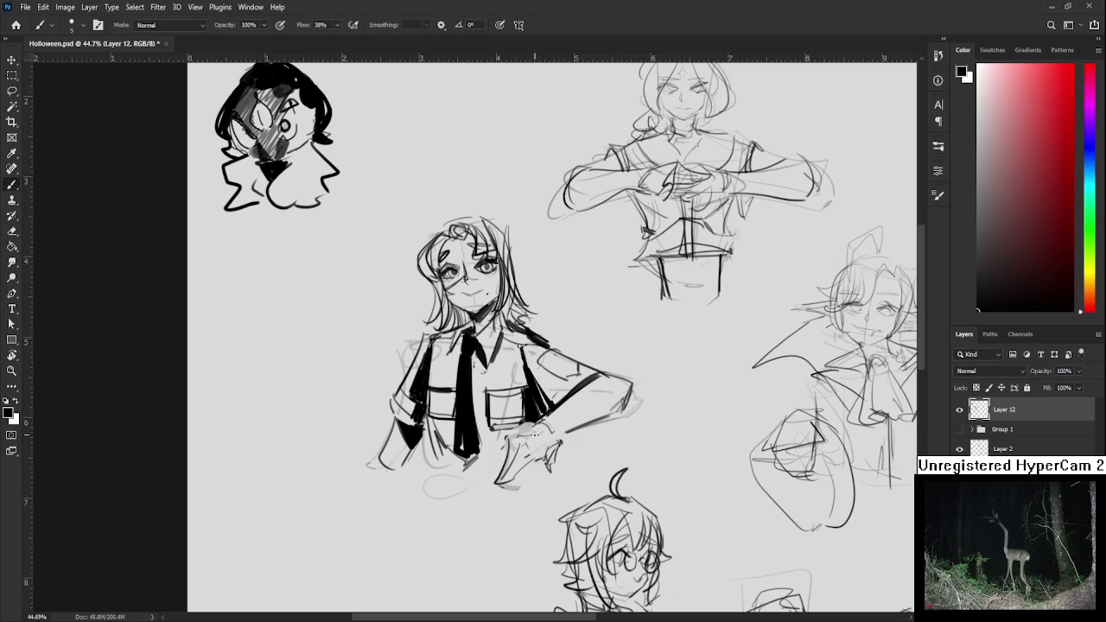
pyautogui.moveTo(519, 432)
pyautogui.mouseDown()
pyautogui.moveTo(543, 427)
pyautogui.moveTo(546, 442)
pyautogui.mouseUp()
pyautogui.press('e')
pyautogui.press('b')
pyautogui.moveTo(570, 429); pyautogui.dragTo(621, 406)
pyautogui.hotkey('ctrl', 'z')
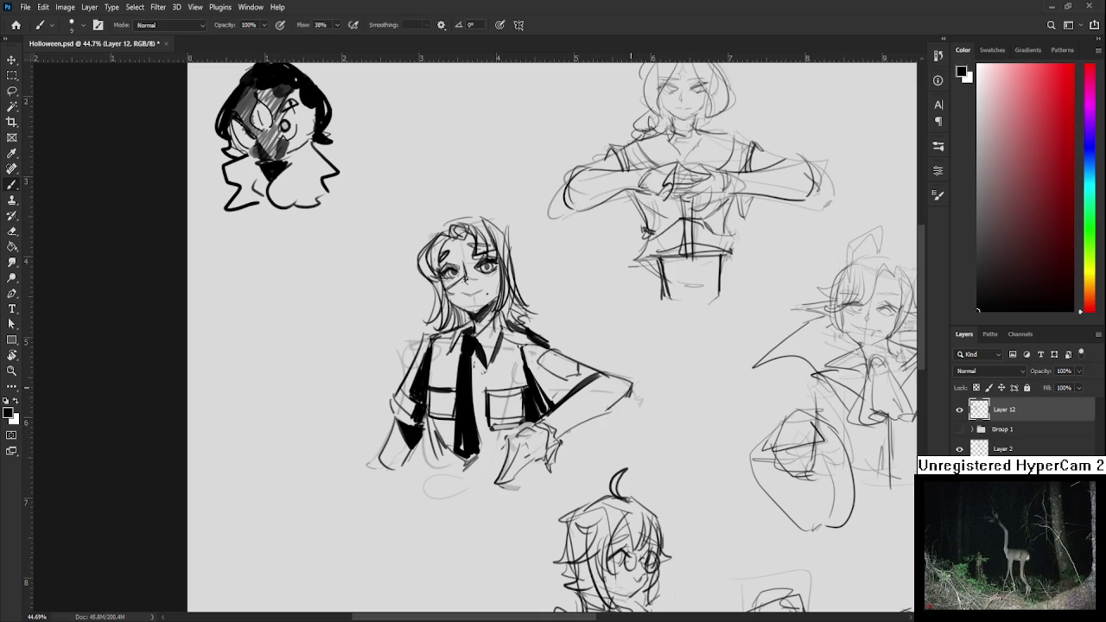
# Darken the hand with short strokes and erase faint lines beside it
pyautogui.press('e')
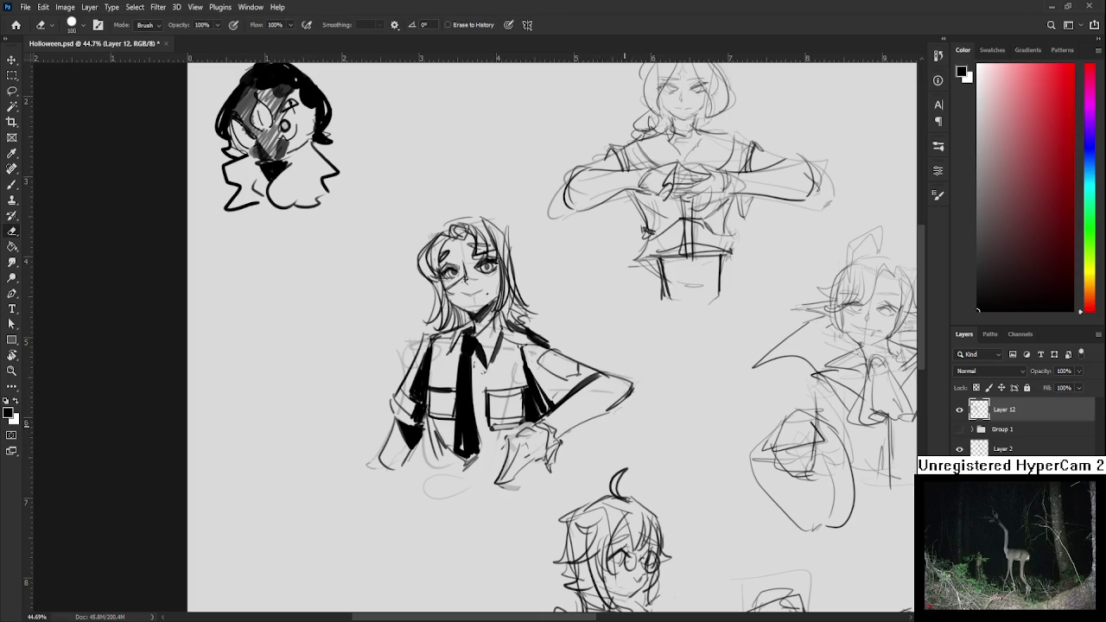
pyautogui.scroll(-4, 618, 367)
pyautogui.scroll(3, 614, 372)
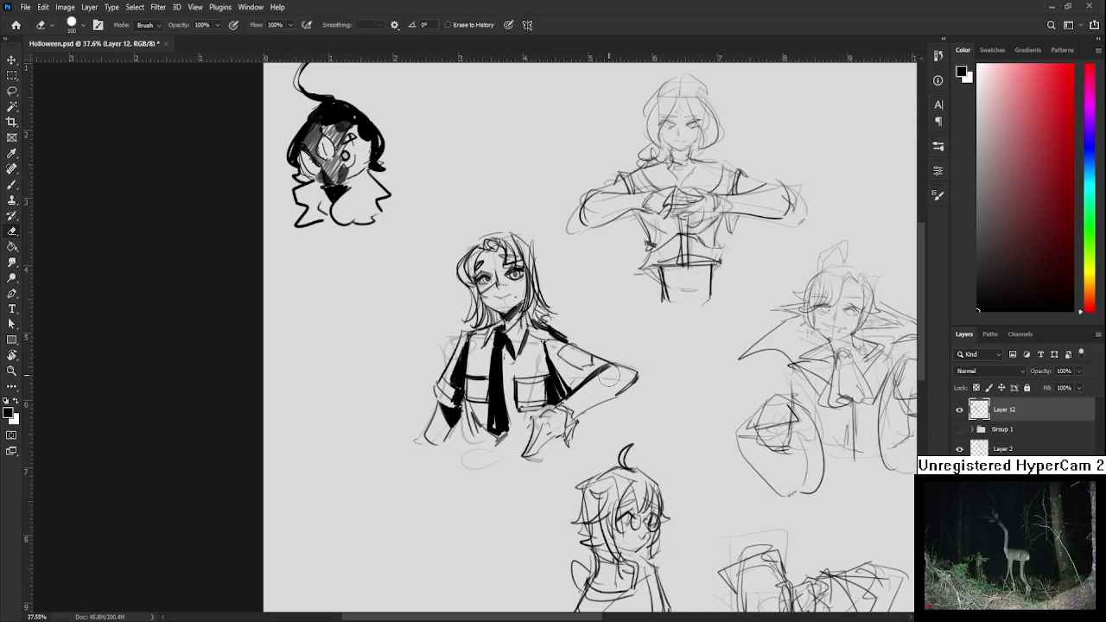
pyautogui.press('b')
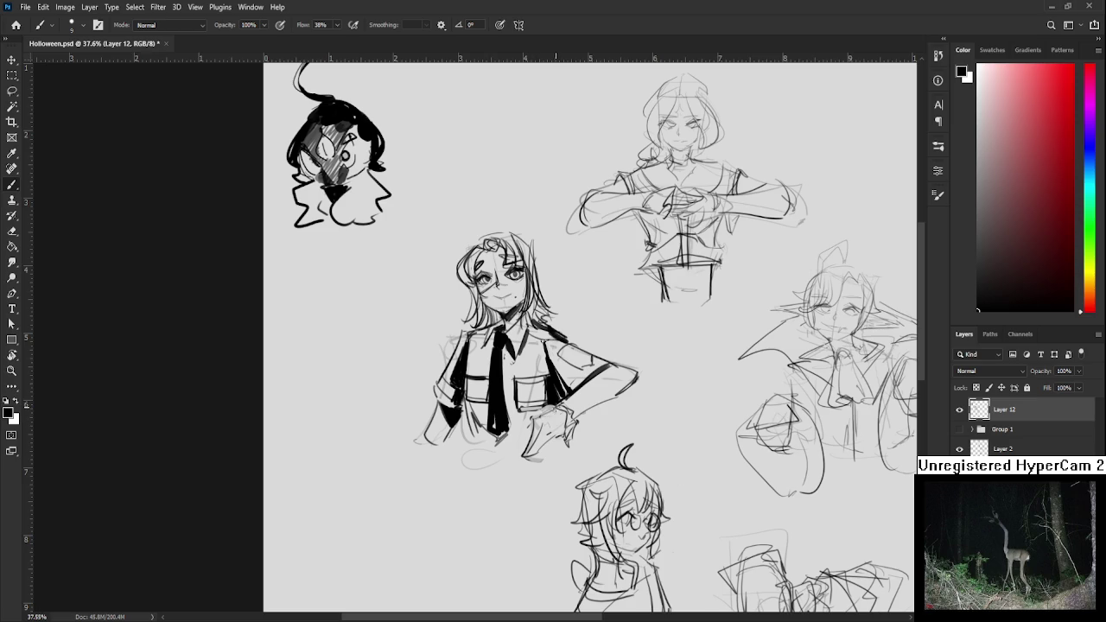
pyautogui.moveTo(558, 407)
pyautogui.mouseDown()
pyautogui.moveTo(568, 410)
pyautogui.moveTo(562, 425)
pyautogui.mouseUp()
pyautogui.moveTo(557, 441); pyautogui.dragTo(559, 443)
pyautogui.moveTo(550, 432)
pyautogui.mouseDown()
pyautogui.moveTo(560, 427)
pyautogui.moveTo(551, 436)
pyautogui.mouseUp()
pyautogui.press('e')
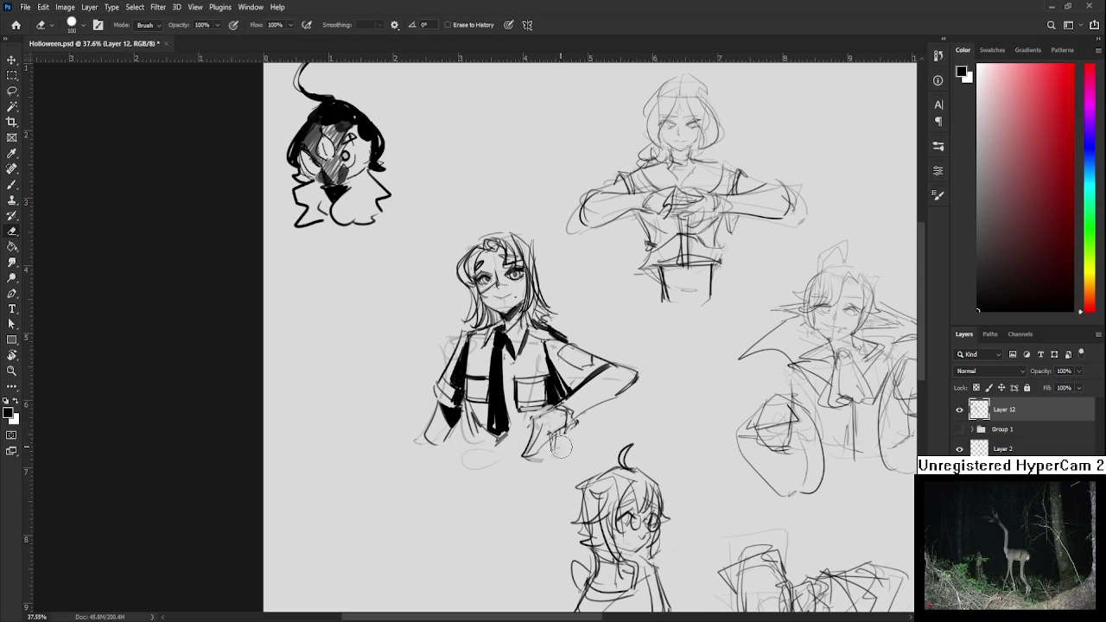
pyautogui.moveTo(561, 458); pyautogui.dragTo(570, 447)
pyautogui.press('b')
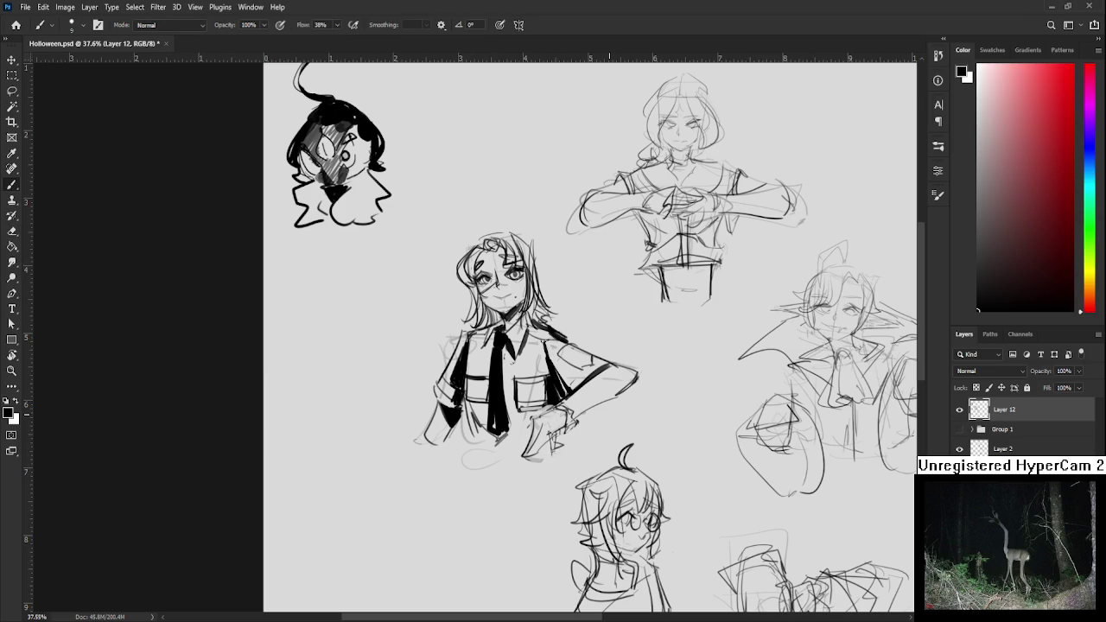
# Redraw the central figure's shoulder and sleeve stroke, undoing the first attempt
pyautogui.scroll(-1, 609, 418)
pyautogui.scroll(1, 609, 416)
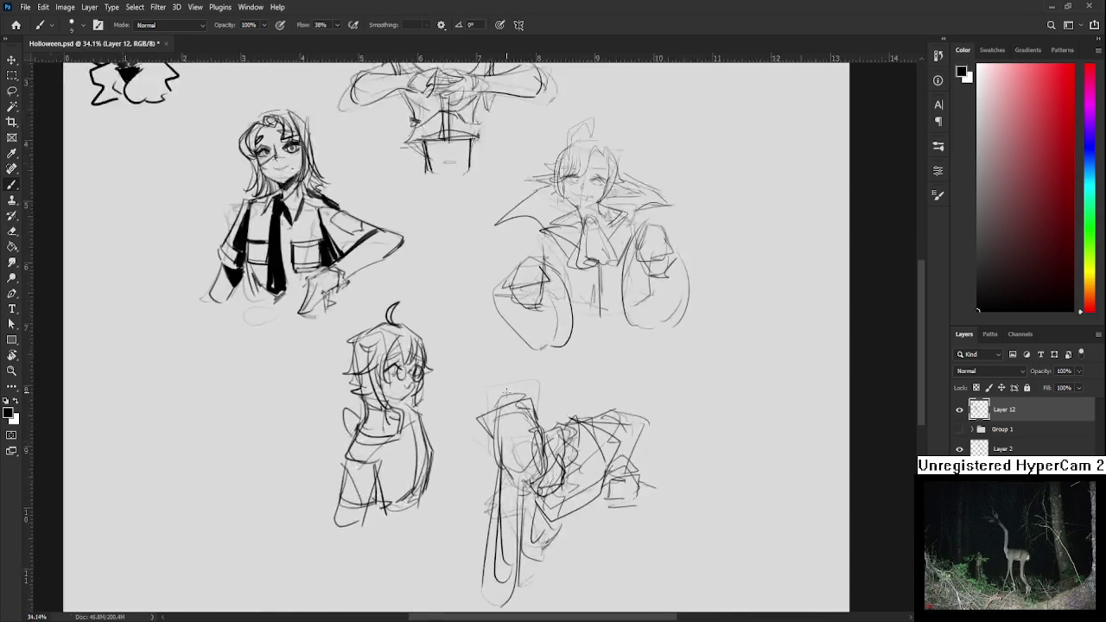
pyautogui.scroll(1, 605, 397)
pyautogui.scroll(1, 600, 380)
pyautogui.scroll(1, 597, 356)
pyautogui.scroll(1, 597, 356)
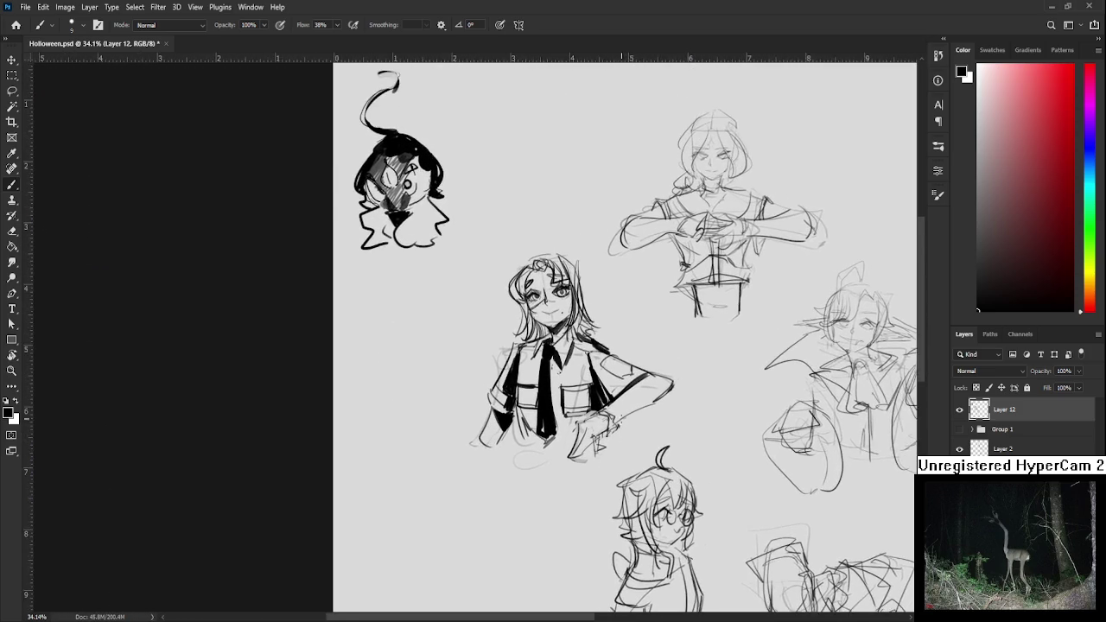
pyautogui.scroll(1, 621, 426)
pyautogui.moveTo(605, 354); pyautogui.dragTo(701, 404)
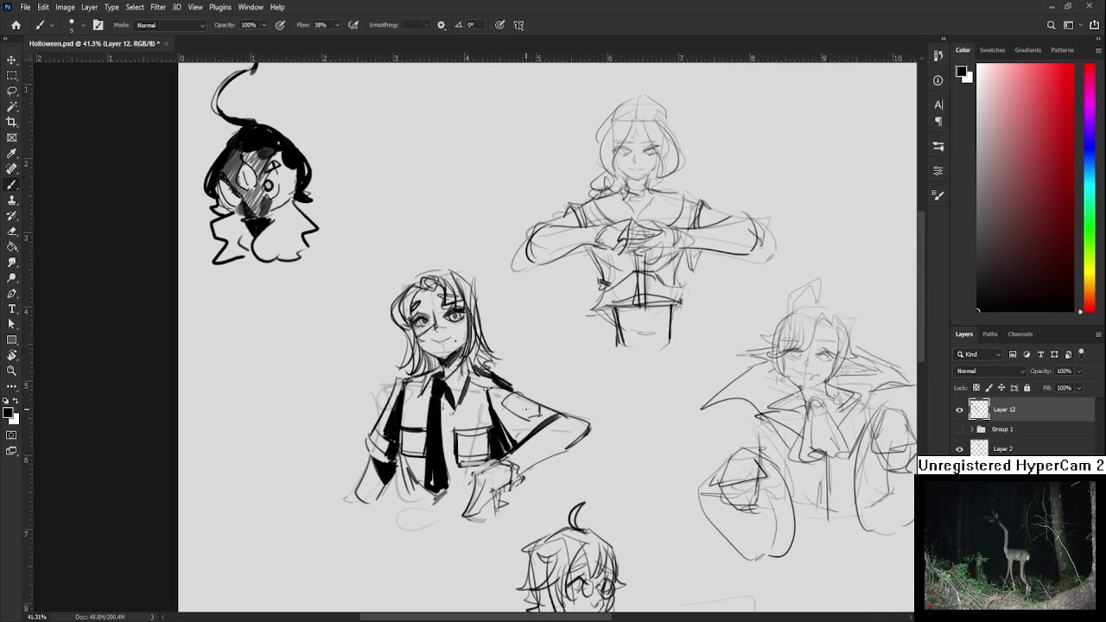
pyautogui.moveTo(522, 413); pyautogui.dragTo(504, 402)
pyautogui.hotkey('ctrl', 'z')
pyautogui.moveTo(522, 434); pyautogui.dragTo(543, 415)
# Brush long hair strands down her left side and a dark stroke at her shoulder
pyautogui.scroll(-3, 587, 363)
pyautogui.scroll(3, 587, 363)
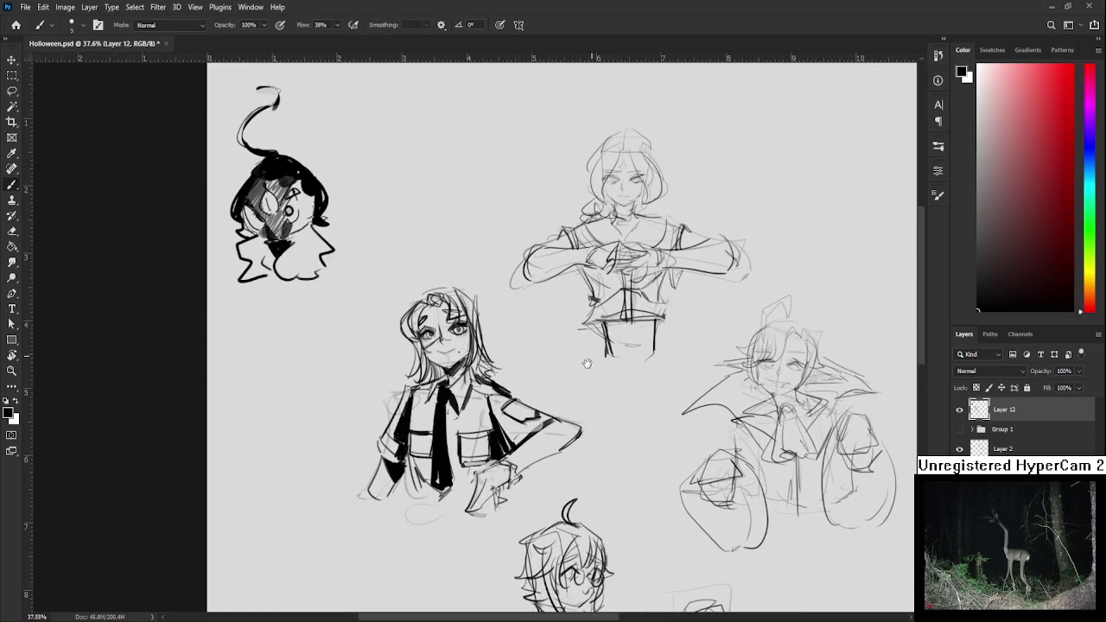
pyautogui.scroll(-2, 586, 363)
pyautogui.scroll(-2, 586, 363)
pyautogui.scroll(-2, 584, 366)
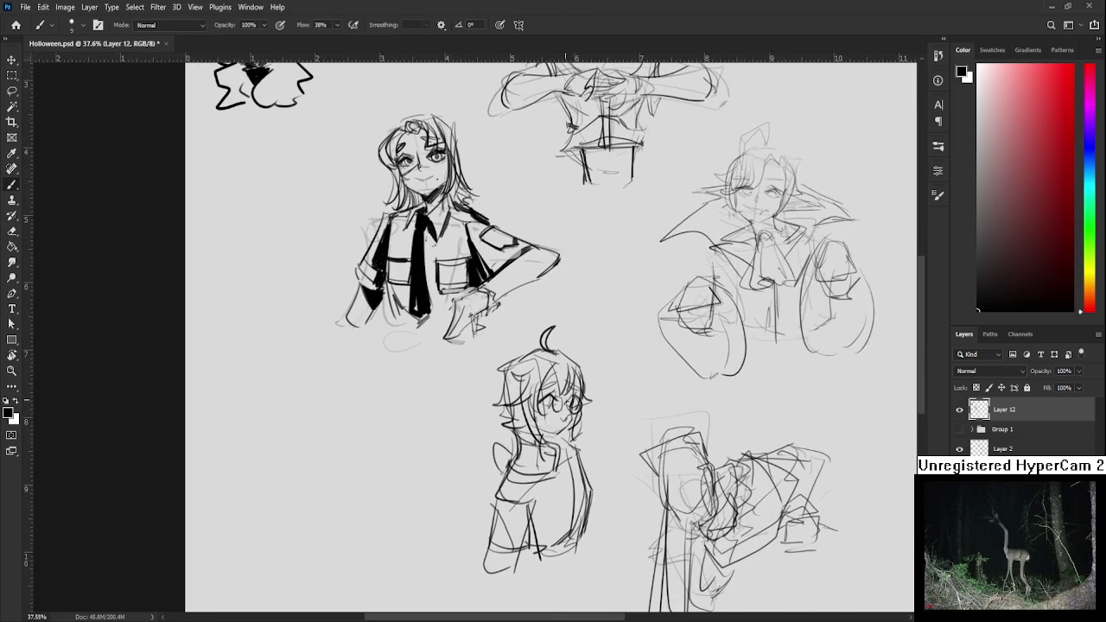
pyautogui.scroll(-1, 566, 400)
pyautogui.scroll(-1, 566, 399)
pyautogui.scroll(2, 560, 403)
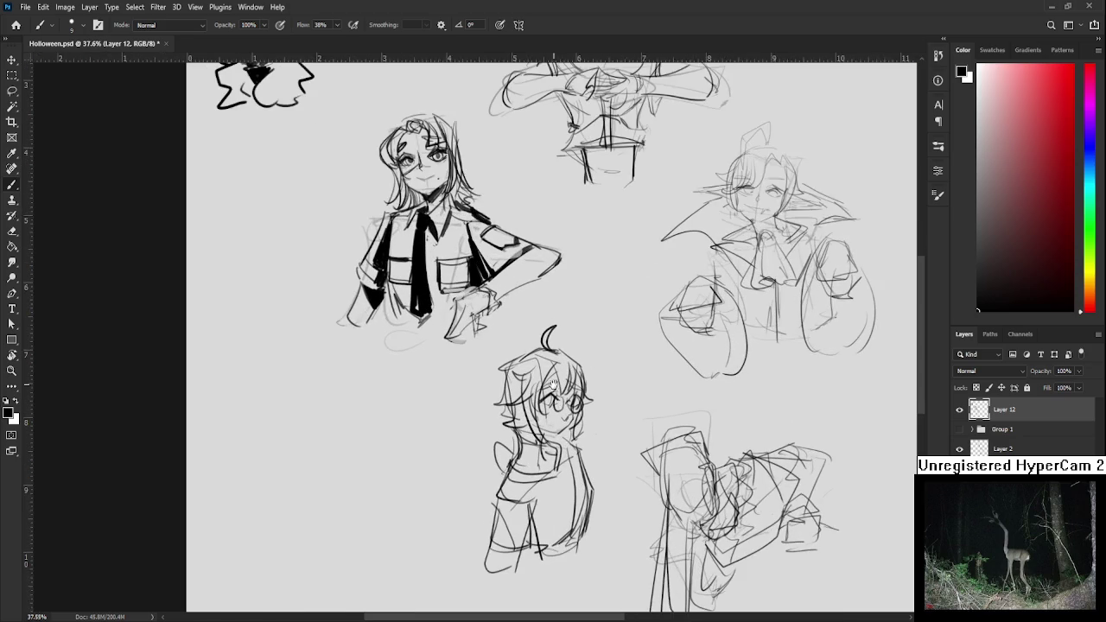
pyautogui.scroll(2, 553, 384)
pyautogui.scroll(1, 481, 403)
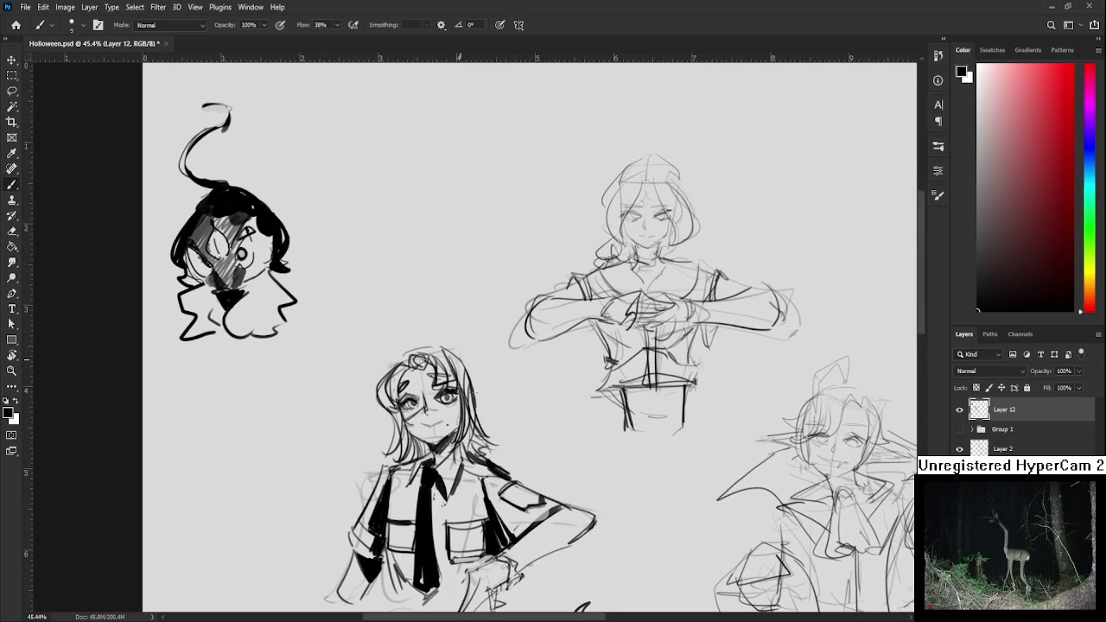
pyautogui.moveTo(473, 393); pyautogui.dragTo(548, 357)
pyautogui.moveTo(472, 403); pyautogui.dragTo(414, 501)
pyautogui.moveTo(460, 422); pyautogui.dragTo(432, 477)
pyautogui.moveTo(549, 401); pyautogui.dragTo(567, 420)
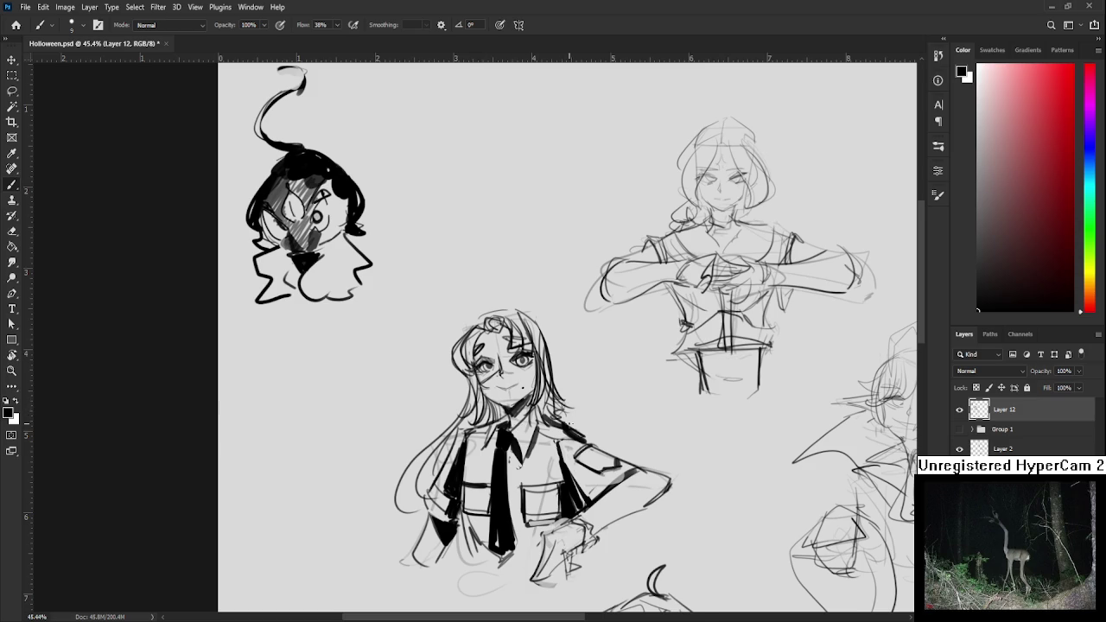
# Sketch and erase the shirt pocket lines, then redraw the shoulder as a vertical stroke
pyautogui.scroll(-1, 568, 337)
pyautogui.scroll(-5, 690, 426)
pyautogui.scroll(3, 690, 426)
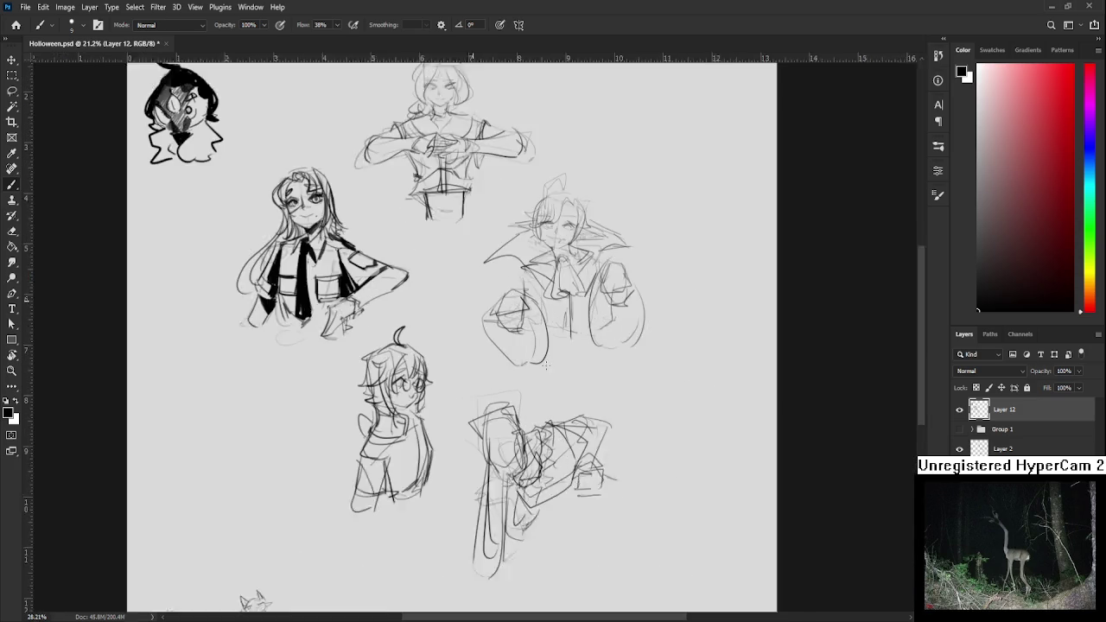
pyautogui.scroll(1, 596, 406)
pyautogui.scroll(1, 597, 406)
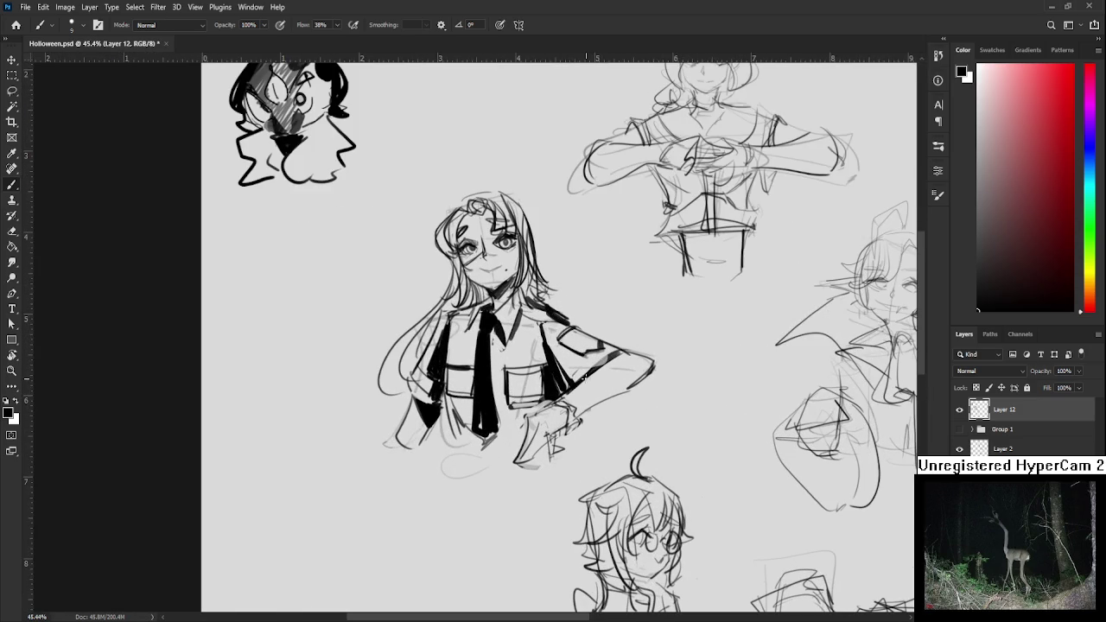
pyautogui.press('e')
pyautogui.press('b')
pyautogui.moveTo(512, 396)
pyautogui.mouseDown()
pyautogui.moveTo(541, 395)
pyautogui.moveTo(508, 399)
pyautogui.moveTo(546, 368)
pyautogui.mouseUp()
pyautogui.moveTo(511, 375)
pyautogui.mouseDown()
pyautogui.moveTo(530, 375)
pyautogui.moveTo(512, 370)
pyautogui.mouseUp()
pyautogui.press('e')
pyautogui.press('b')
pyautogui.press('e')
pyautogui.press('b')
pyautogui.moveTo(544, 333)
pyautogui.mouseDown()
pyautogui.moveTo(519, 363)
pyautogui.moveTo(535, 356)
pyautogui.mouseUp()
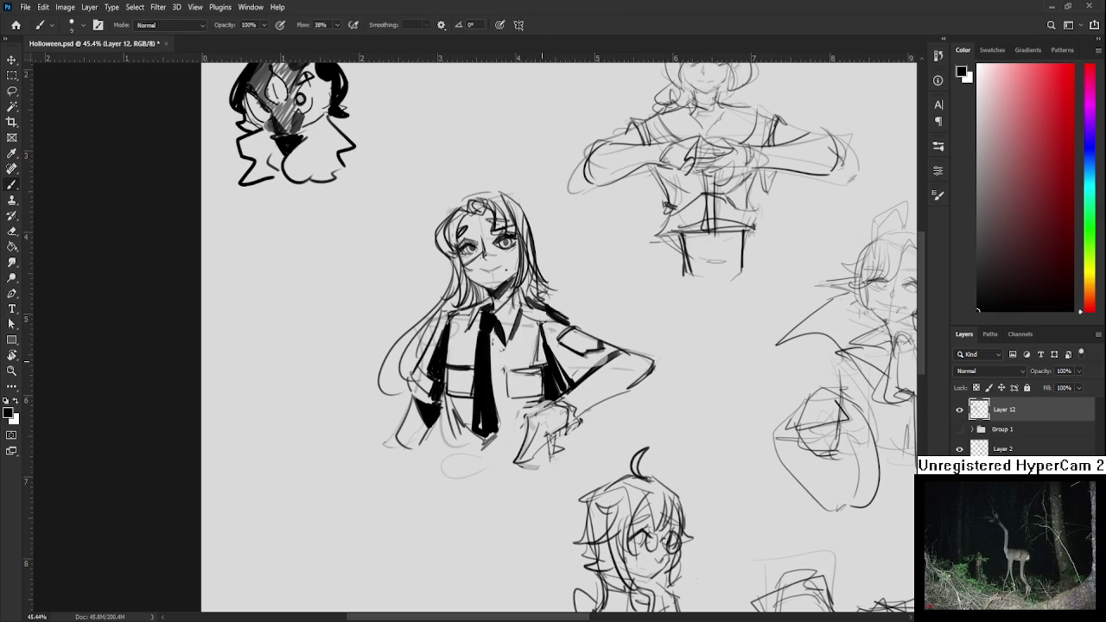
# Pan and zoom to bring the lower figures into view
pyautogui.scroll(-2, 542, 354)
pyautogui.scroll(2, 627, 490)
pyautogui.moveTo(628, 490); pyautogui.dragTo(562, 361)
pyautogui.scroll(1, 562, 361)
pyautogui.scroll(1, 560, 361)
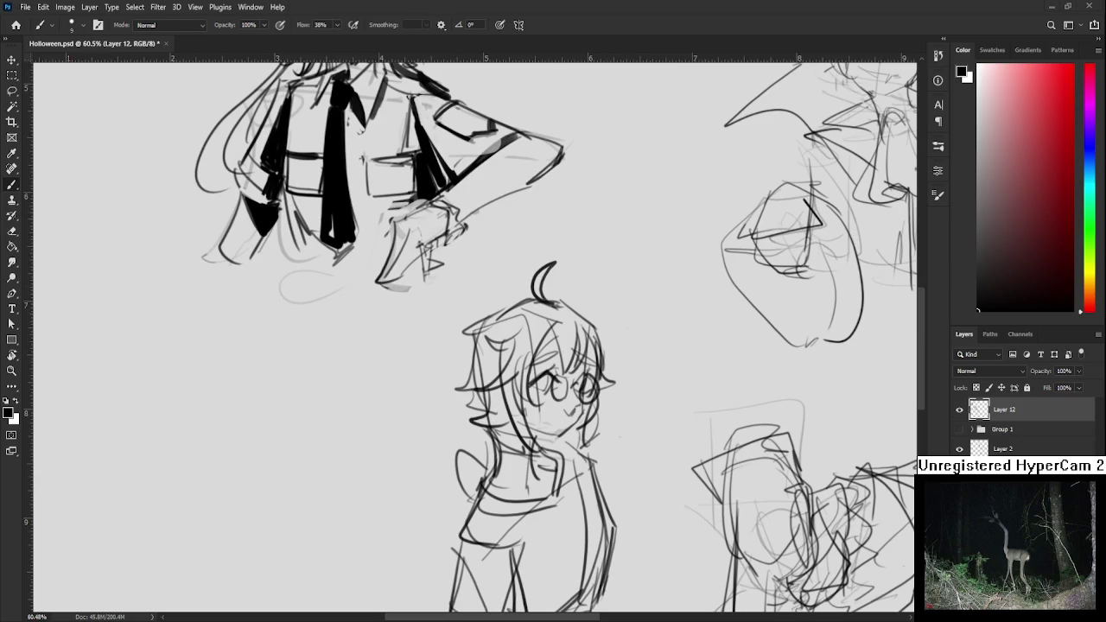
# Darken the glasses figure's upper eyelid and fill one glasses lens solid black
pyautogui.scroll(1, 577, 428)
pyautogui.scroll(1, 498, 370)
pyautogui.moveTo(497, 369); pyautogui.dragTo(475, 374)
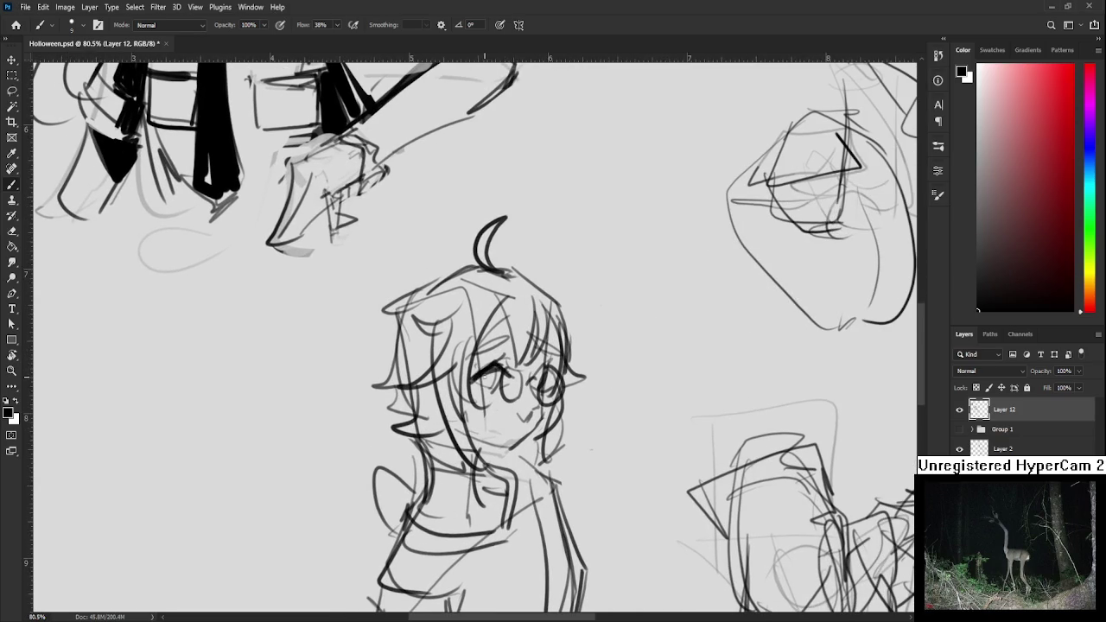
pyautogui.moveTo(475, 372)
pyautogui.mouseDown()
pyautogui.moveTo(500, 367)
pyautogui.moveTo(510, 341)
pyautogui.moveTo(499, 347)
pyautogui.moveTo(540, 356)
pyautogui.moveTo(509, 393)
pyautogui.mouseUp()
pyautogui.hotkey('ctrl', 'z')
pyautogui.moveTo(514, 355)
pyautogui.mouseDown()
pyautogui.moveTo(510, 391)
pyautogui.moveTo(520, 381)
pyautogui.moveTo(544, 391)
pyautogui.moveTo(544, 356)
pyautogui.moveTo(553, 385)
pyautogui.moveTo(549, 362)
pyautogui.mouseUp()
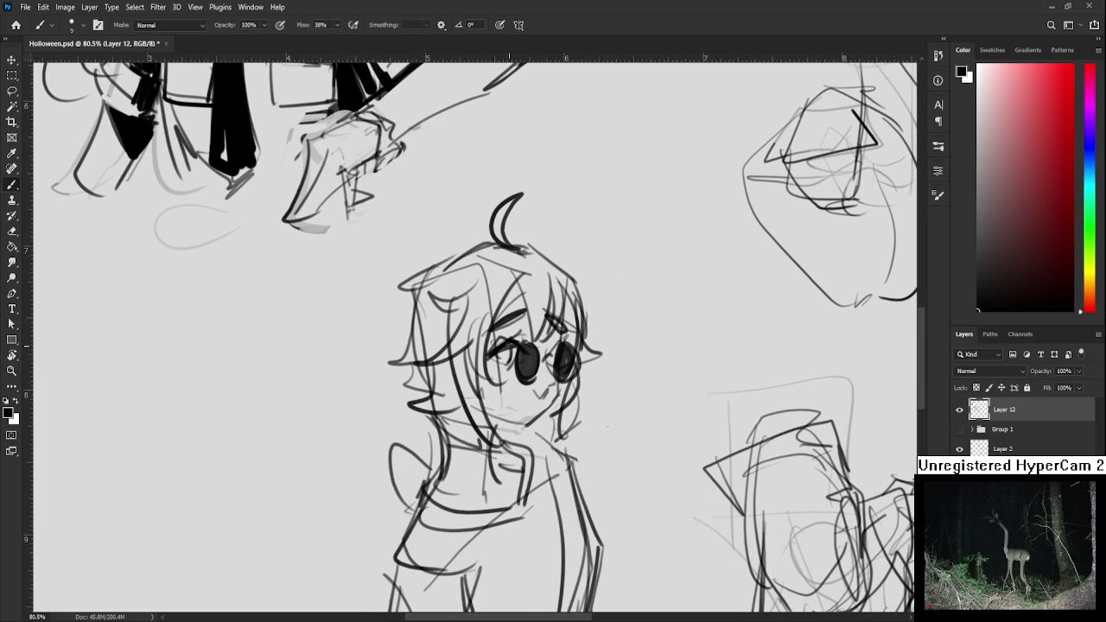
# Touch up the hair with a short erased stroke and add blush marks on her cheek
pyautogui.moveTo(514, 325)
pyautogui.mouseDown()
pyautogui.moveTo(488, 349)
pyautogui.moveTo(508, 354)
pyautogui.moveTo(484, 325)
pyautogui.mouseUp()
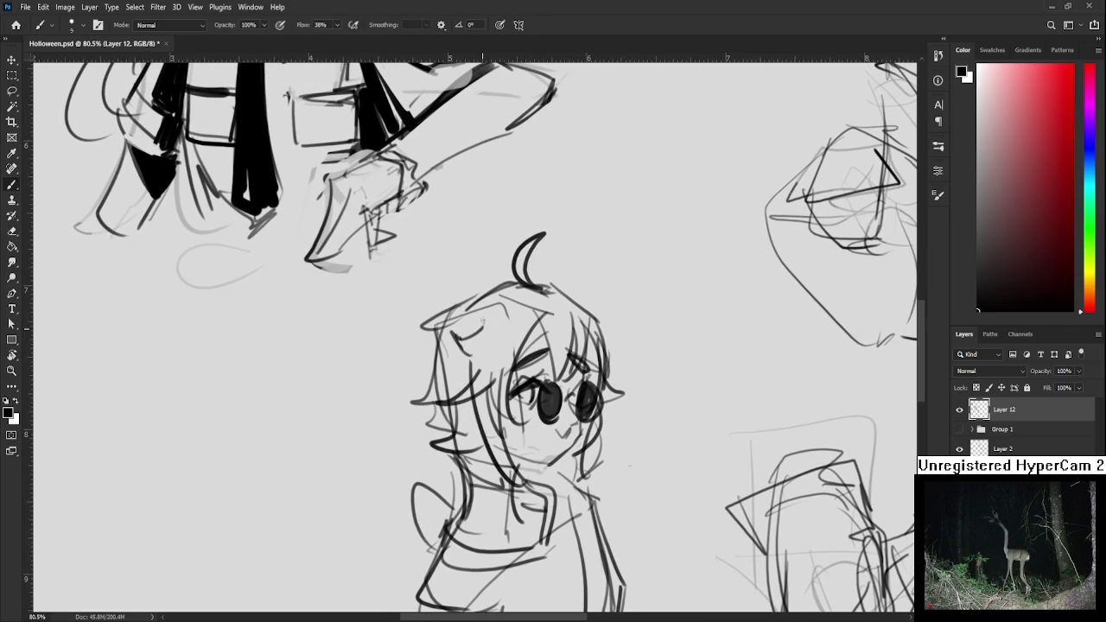
pyautogui.press('e')
pyautogui.moveTo(551, 353); pyautogui.dragTo(489, 333)
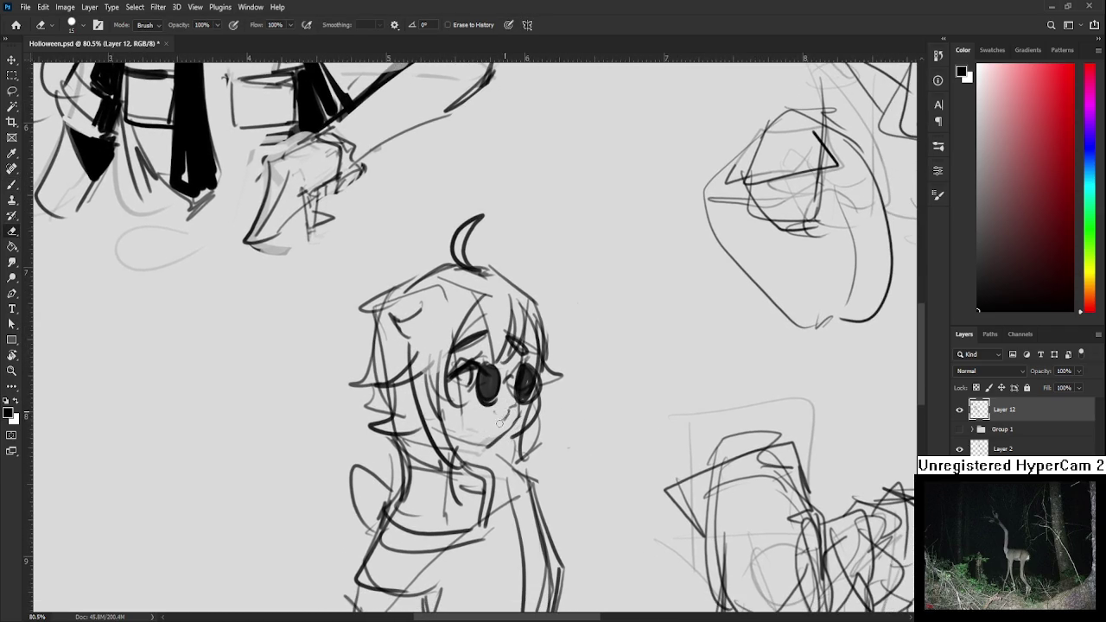
pyautogui.press('b')
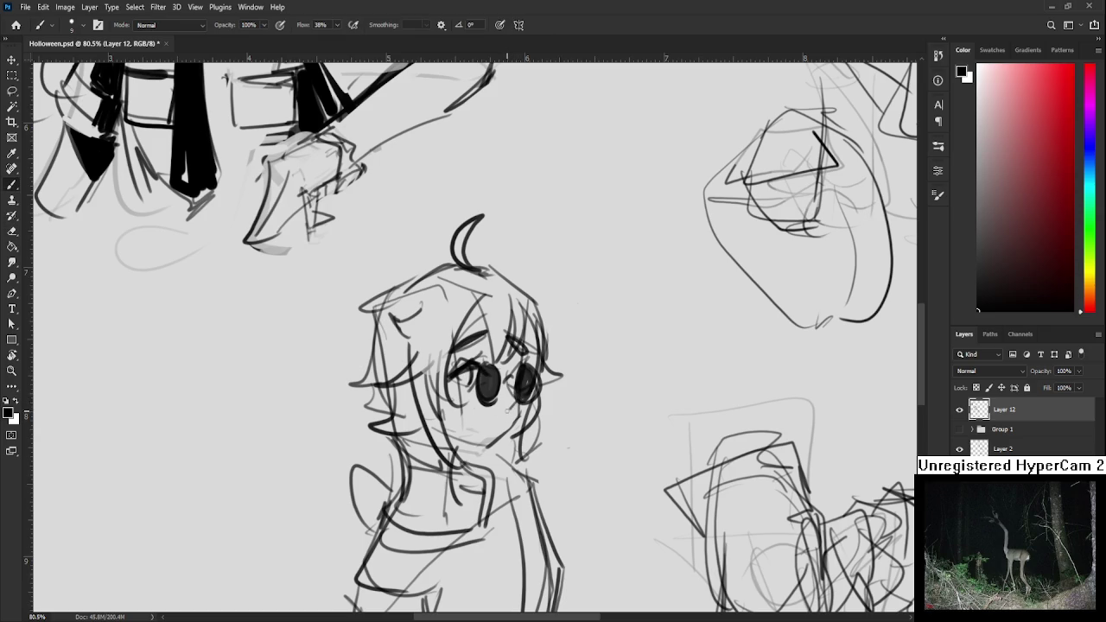
pyautogui.moveTo(495, 417); pyautogui.dragTo(498, 424)
# With a larger brush, paint bold dark hair strands down the left of her face
pyautogui.scroll(2, 509, 394)
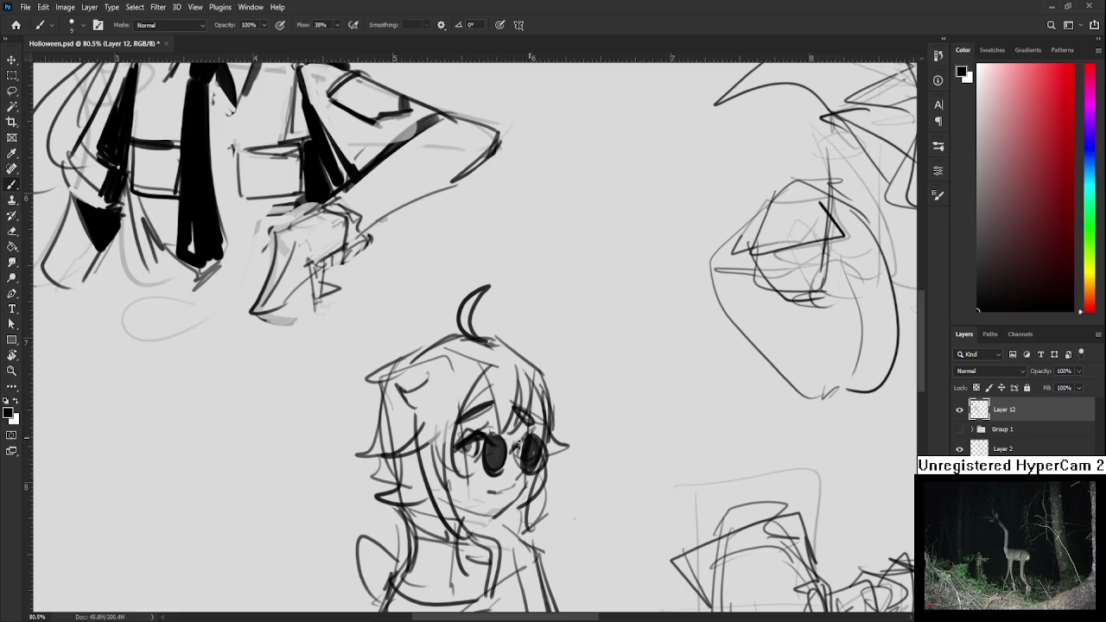
pyautogui.scroll(2, 529, 439)
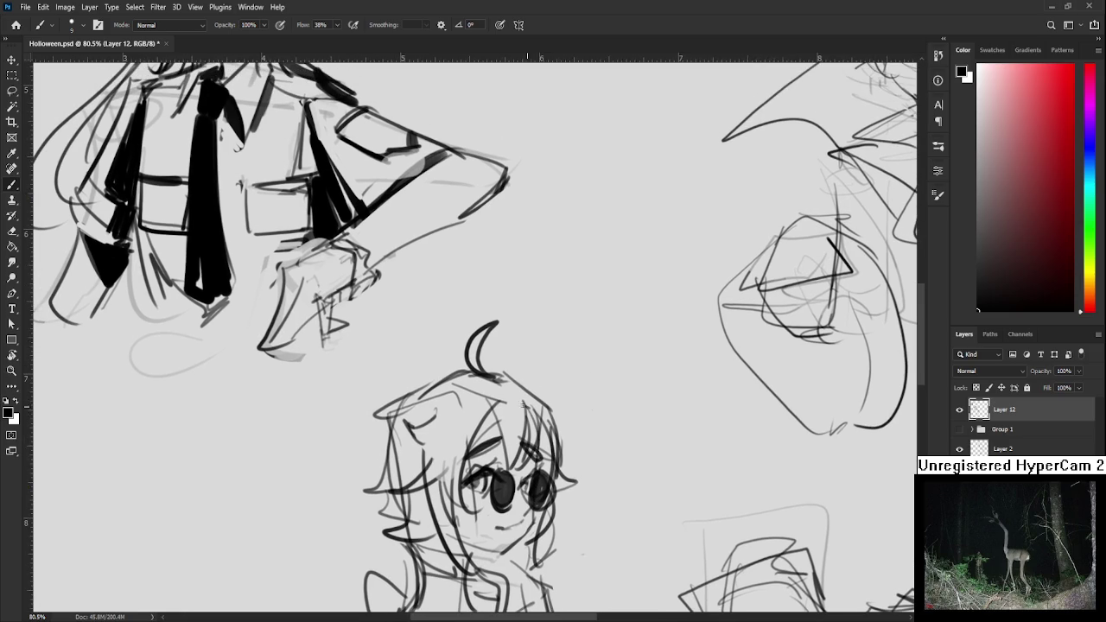
pyautogui.moveTo(510, 414); pyautogui.dragTo(521, 405)
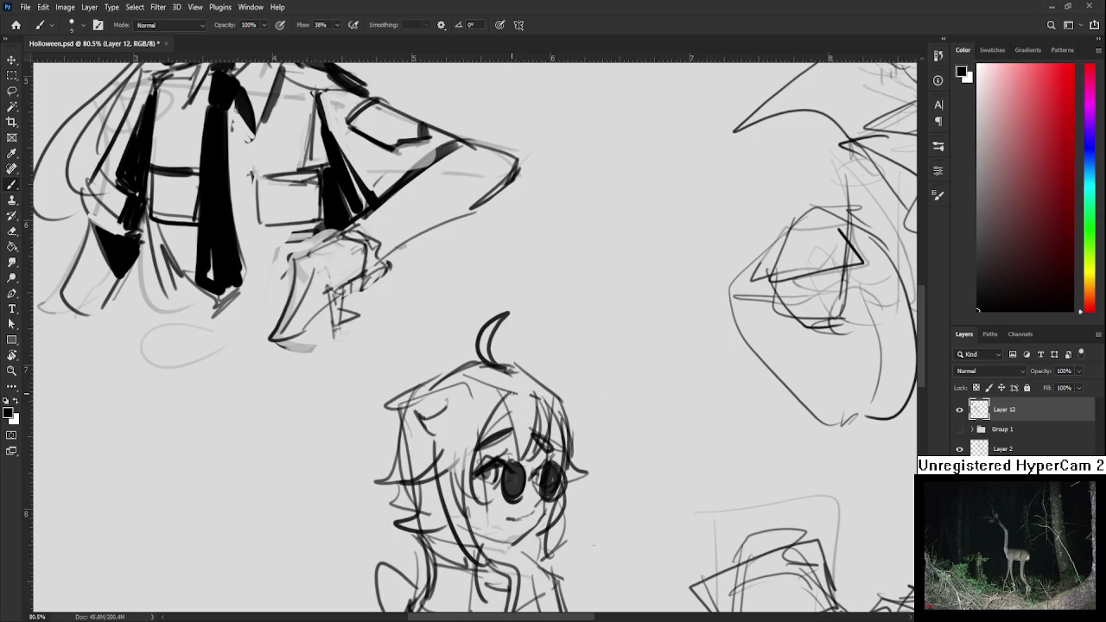
pyautogui.moveTo(512, 396); pyautogui.dragTo(529, 346)
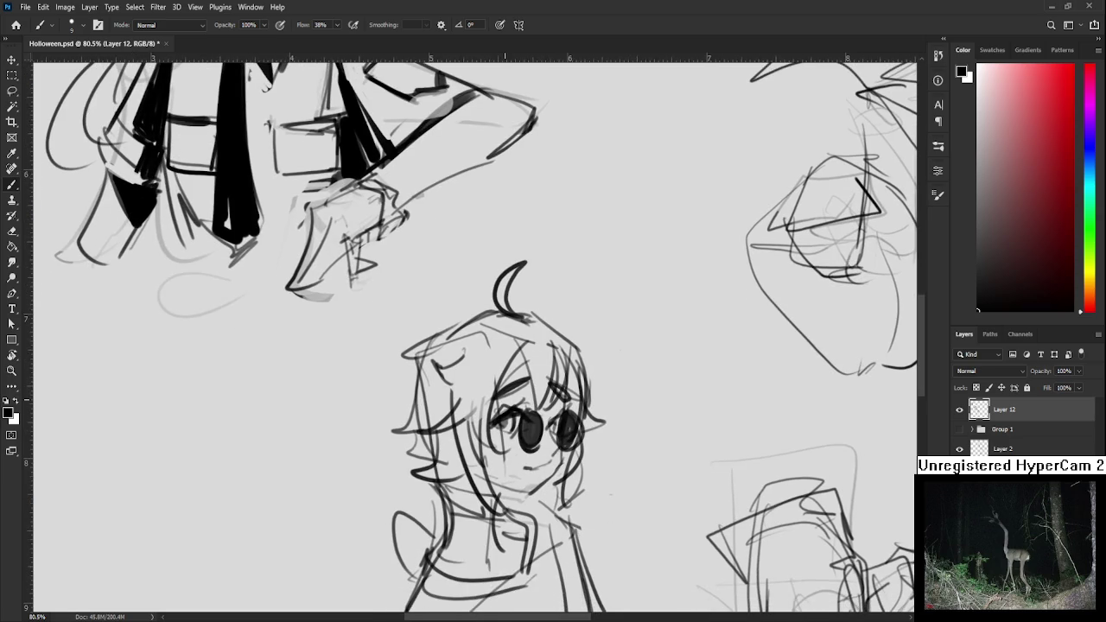
pyautogui.scroll(-3, 505, 391)
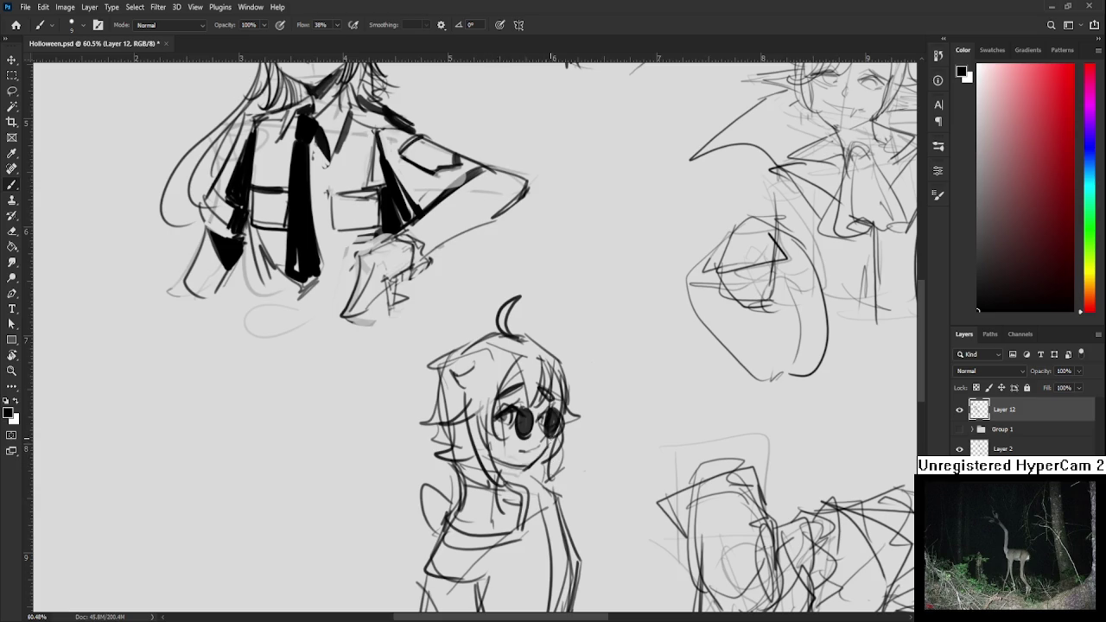
pyautogui.moveTo(550, 439)
pyautogui.mouseDown()
pyautogui.moveTo(520, 352)
pyautogui.moveTo(502, 370)
pyautogui.mouseUp()
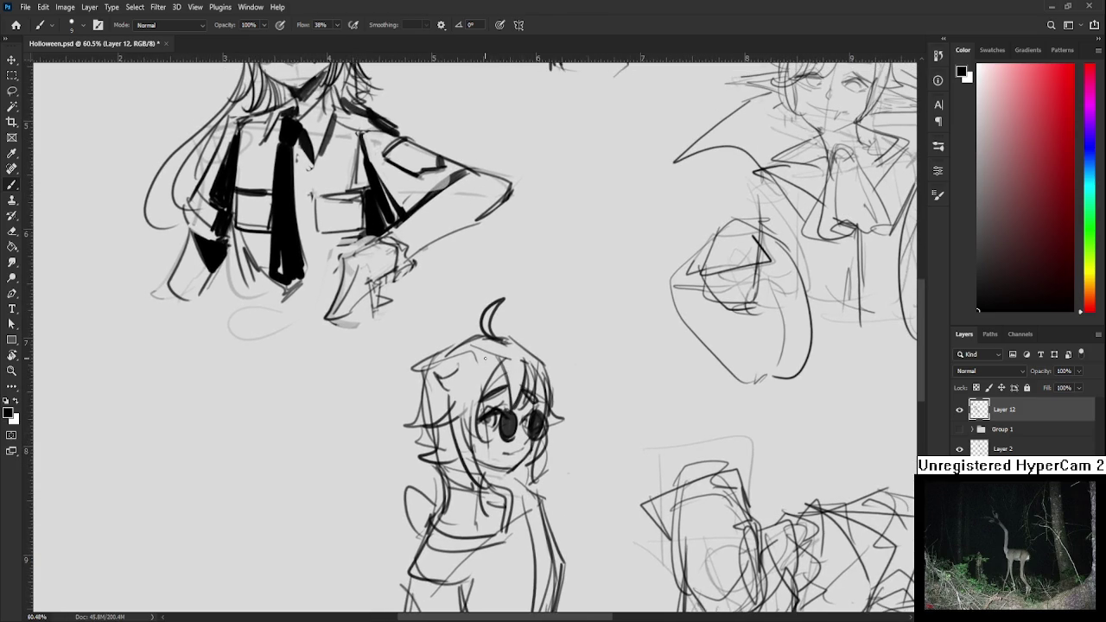
pyautogui.press(']')
pyautogui.press(']')
pyautogui.press(']')
pyautogui.moveTo(490, 363); pyautogui.dragTo(473, 423)
pyautogui.moveTo(491, 368); pyautogui.dragTo(473, 414)
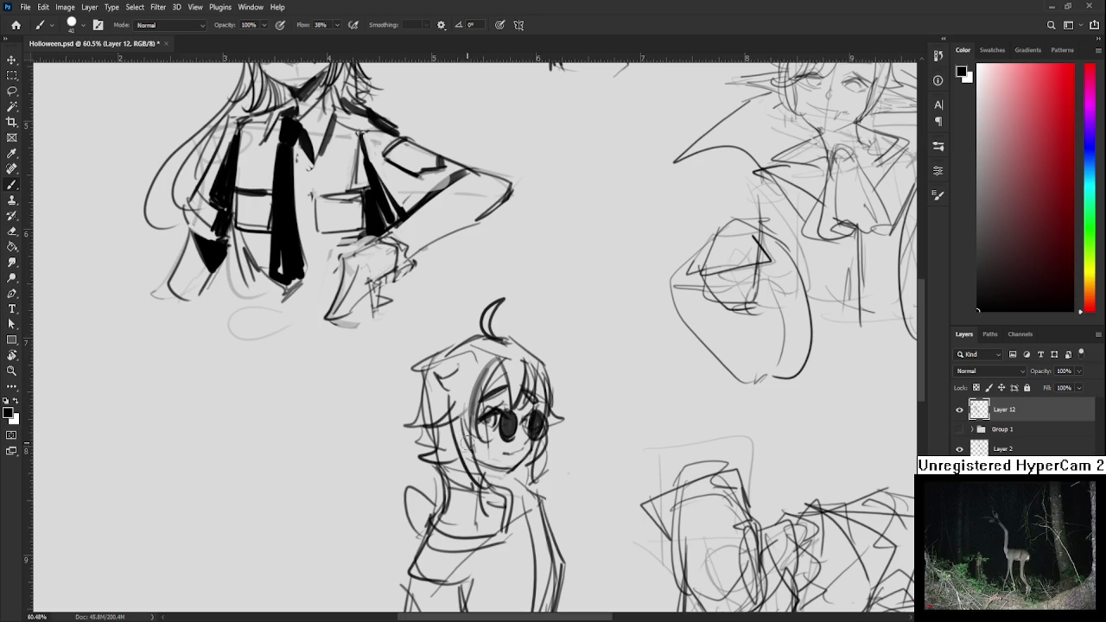
# Redraw the dark strand beside her face slightly longer and lighten its top with the eraser
pyautogui.moveTo(469, 422); pyautogui.dragTo(484, 486)
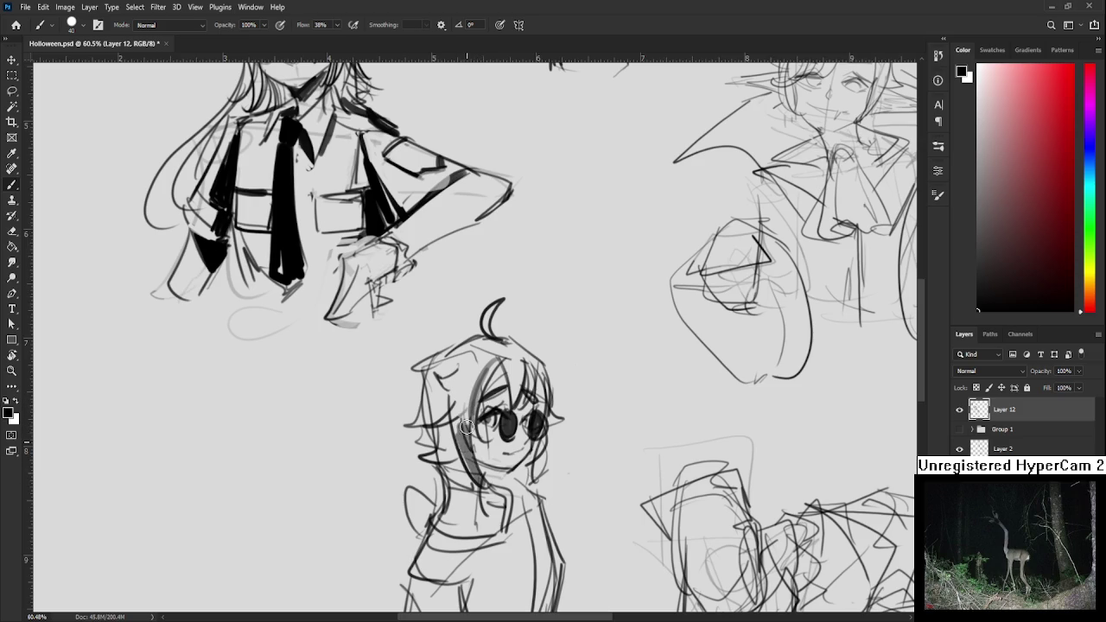
pyautogui.moveTo(459, 438)
pyautogui.mouseDown()
pyautogui.moveTo(509, 422)
pyautogui.moveTo(499, 394)
pyautogui.moveTo(489, 465)
pyautogui.mouseUp()
pyautogui.hotkey('ctrl', 'z')
pyautogui.hotkey('ctrl', 'z')
pyautogui.moveTo(463, 397); pyautogui.dragTo(493, 474)
pyautogui.press('e')
pyautogui.moveTo(469, 392); pyautogui.dragTo(470, 396)
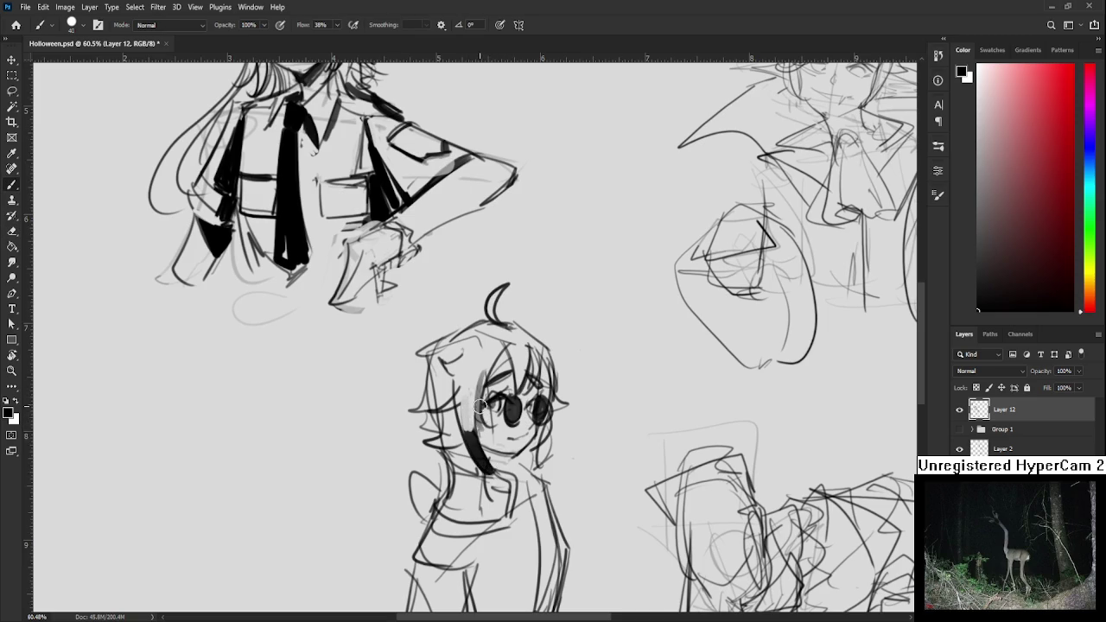
pyautogui.moveTo(490, 380); pyautogui.dragTo(497, 358)
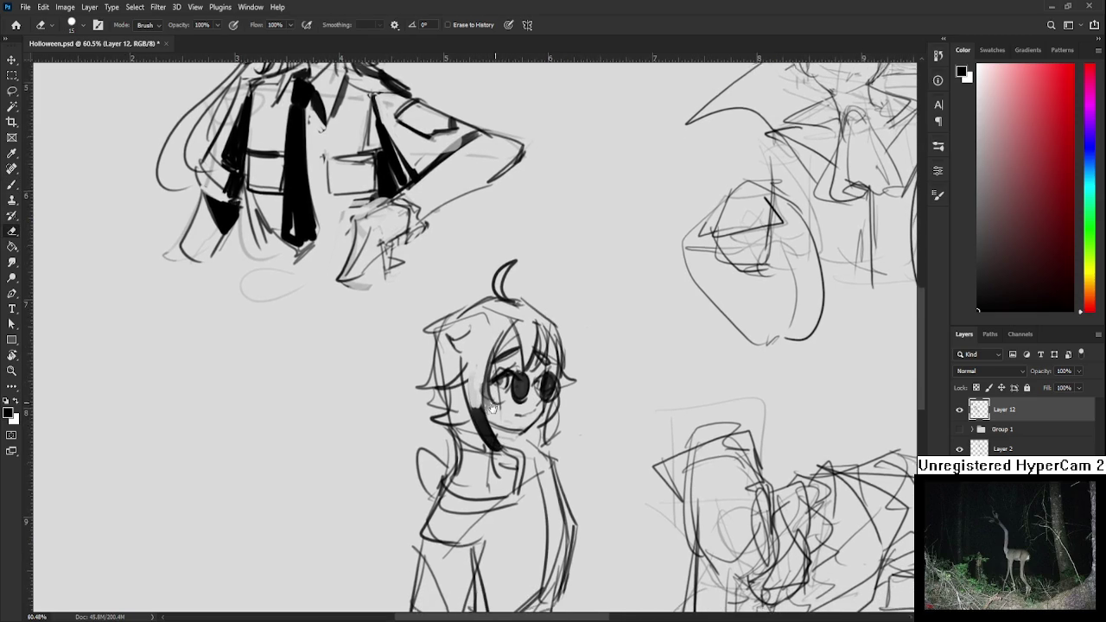
# With a smaller brush, ink a solid black collar around her neck
pyautogui.press('b')
pyautogui.press('[')
pyautogui.press('[')
pyautogui.press('[')
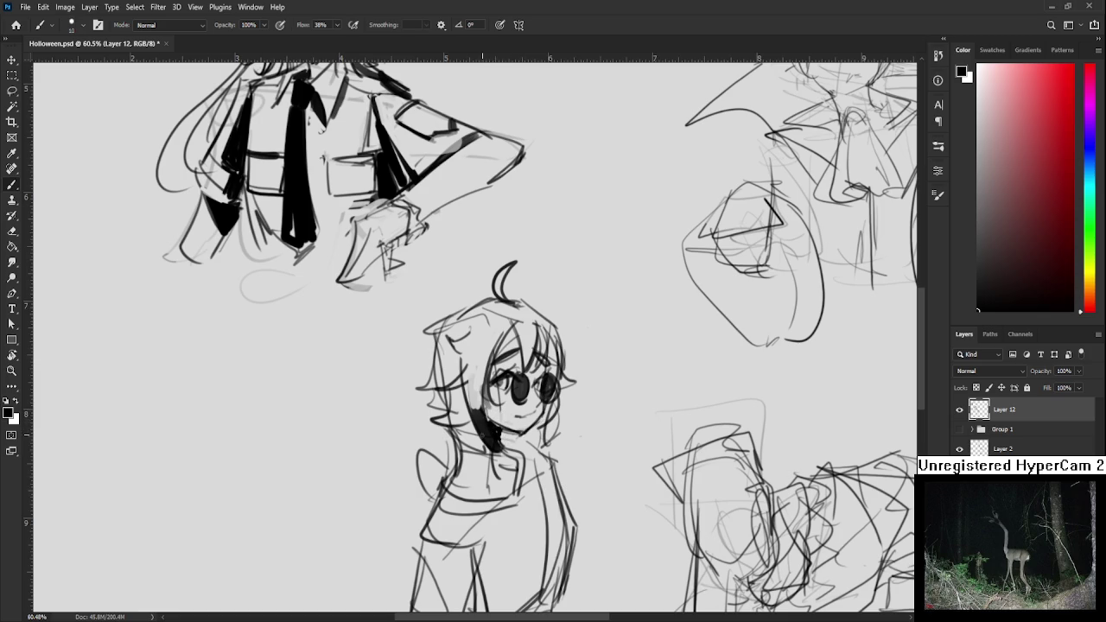
pyautogui.moveTo(472, 442)
pyautogui.mouseDown()
pyautogui.moveTo(473, 405)
pyautogui.moveTo(482, 399)
pyautogui.moveTo(493, 420)
pyautogui.mouseUp()
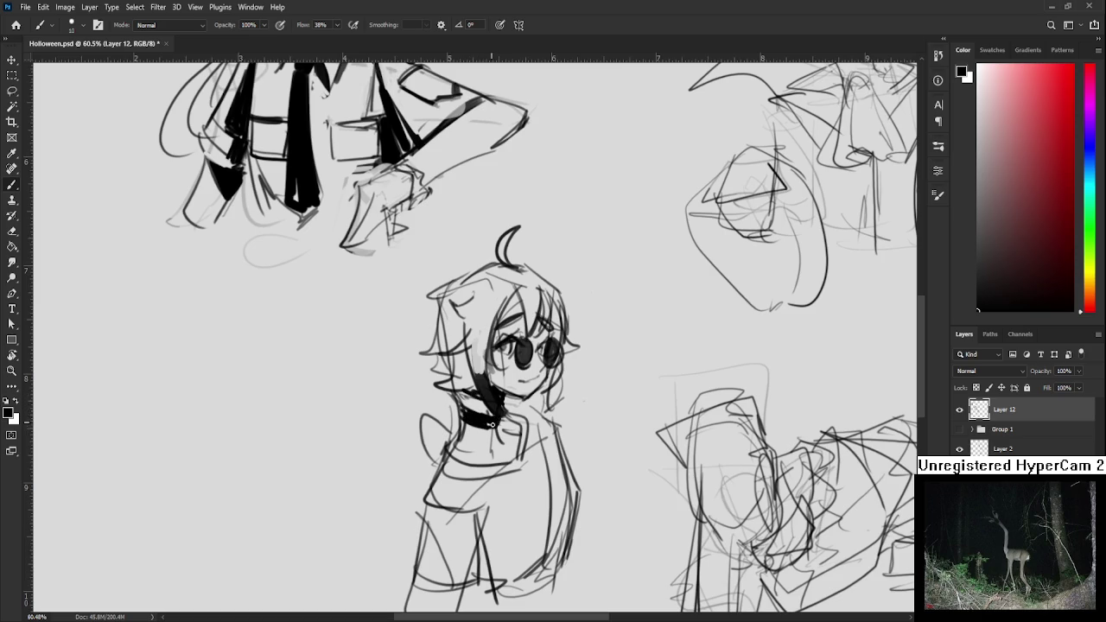
pyautogui.moveTo(459, 403)
pyautogui.mouseDown()
pyautogui.moveTo(457, 432)
pyautogui.moveTo(502, 432)
pyautogui.mouseUp()
pyautogui.scroll(-3, 502, 414)
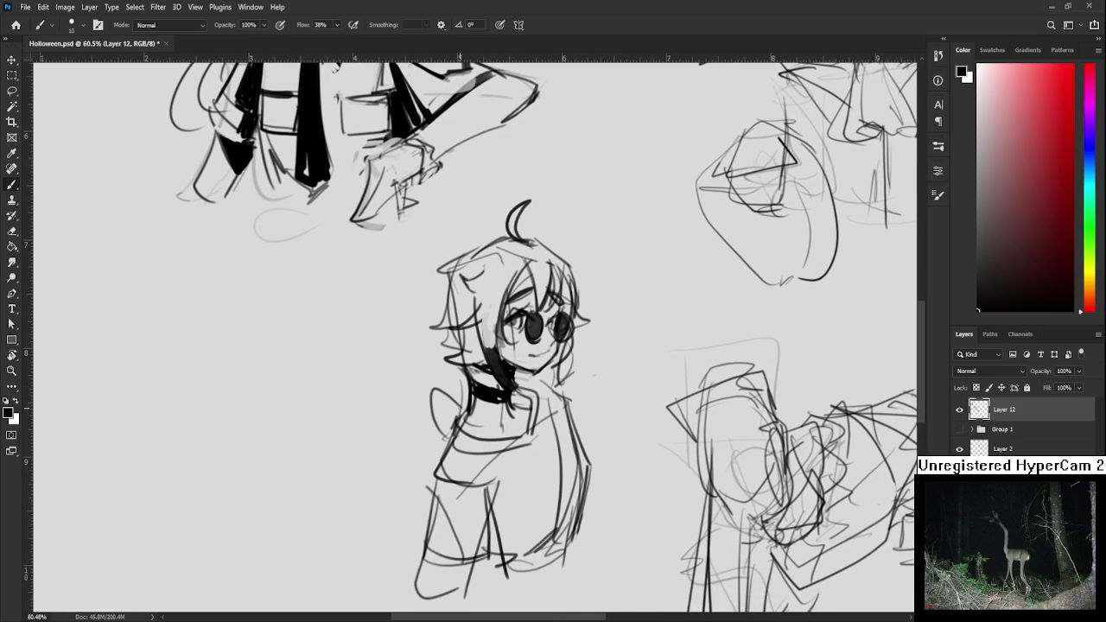
pyautogui.hscroll(3, 469, 400)
pyautogui.scroll(2, 469, 400)
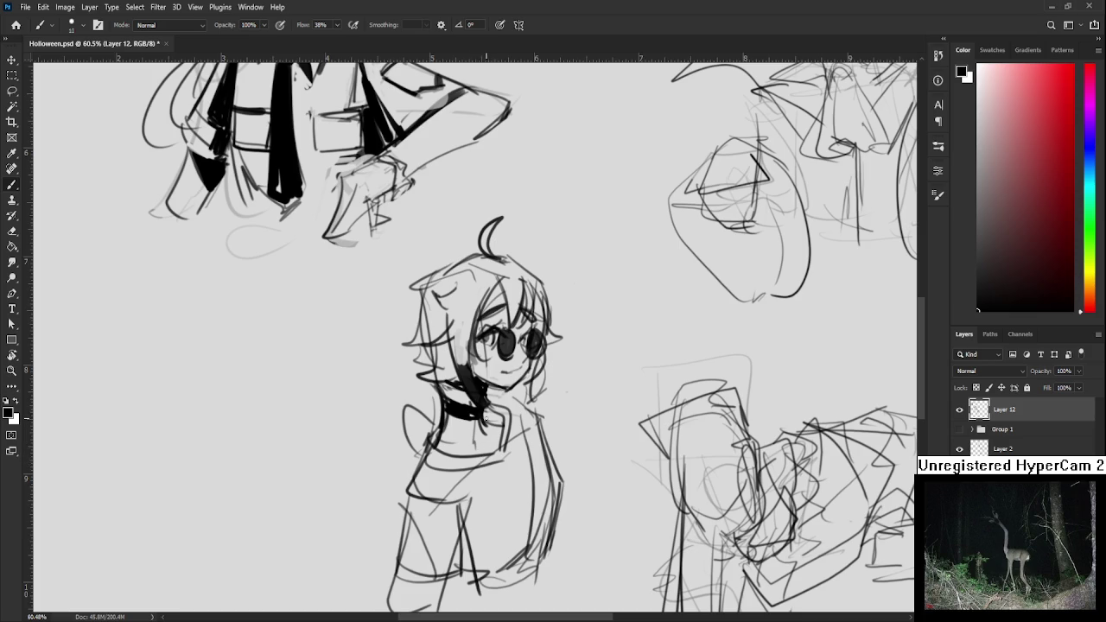
pyautogui.moveTo(472, 417); pyautogui.dragTo(469, 410)
# Lasso the glasses character's head, Free Transform it a few pixels lower, then deselect
pyautogui.moveTo(475, 390)
pyautogui.mouseDown()
pyautogui.moveTo(510, 413)
pyautogui.moveTo(498, 425)
pyautogui.mouseUp()
pyautogui.press('l')
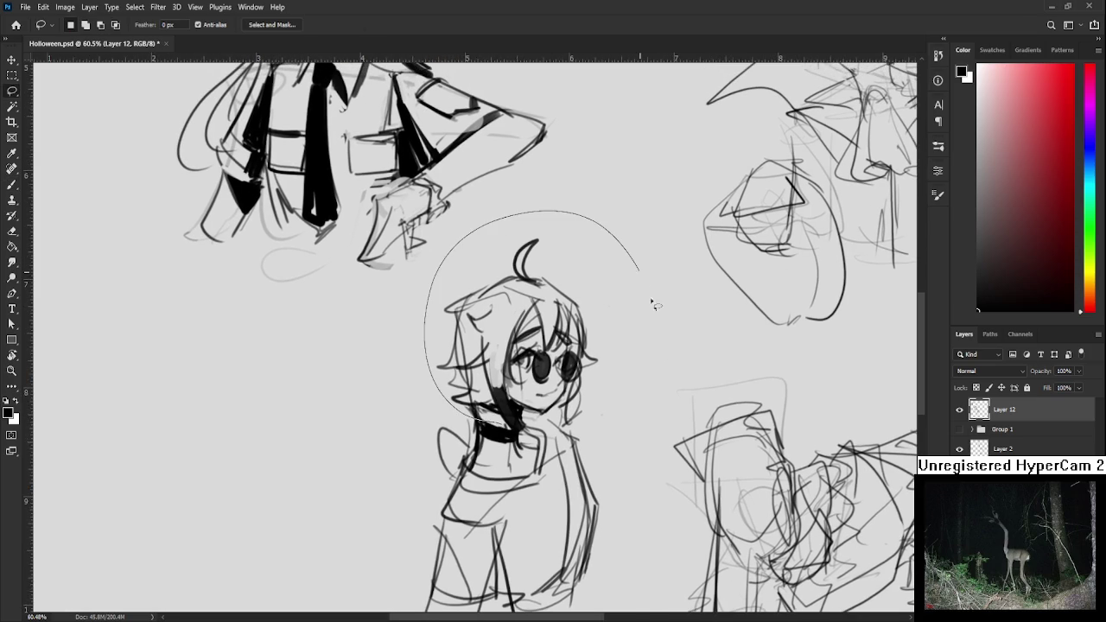
pyautogui.hotkey('ctrl', 't')
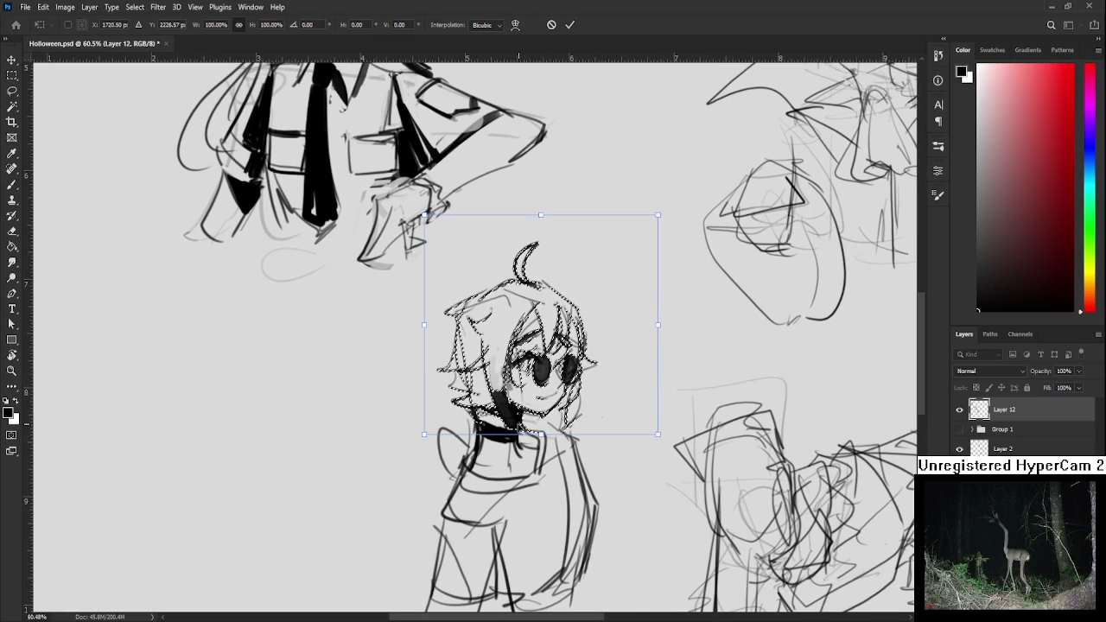
pyautogui.moveTo(541, 322); pyautogui.dragTo(541, 327)
pyautogui.moveTo(517, 428); pyautogui.dragTo(516, 439)
pyautogui.press('Return')
pyautogui.hotkey('ctrl', 'd')
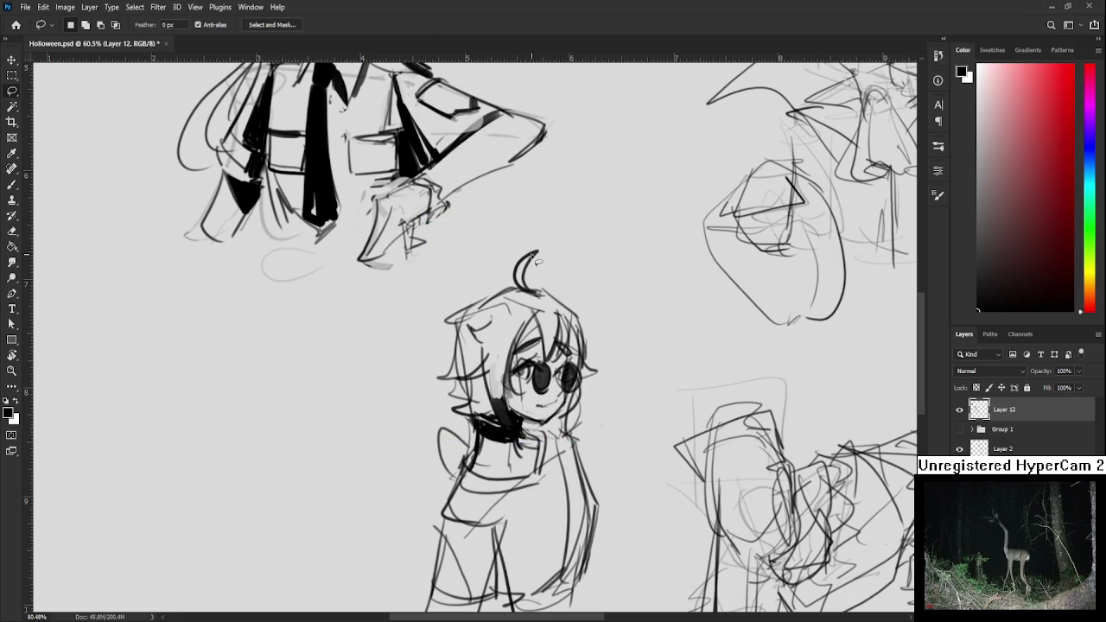
# Brush two passes of bold black stripes across the chibi's shirt below the choker
pyautogui.moveTo(502, 459); pyautogui.dragTo(477, 406)
pyautogui.press('b')
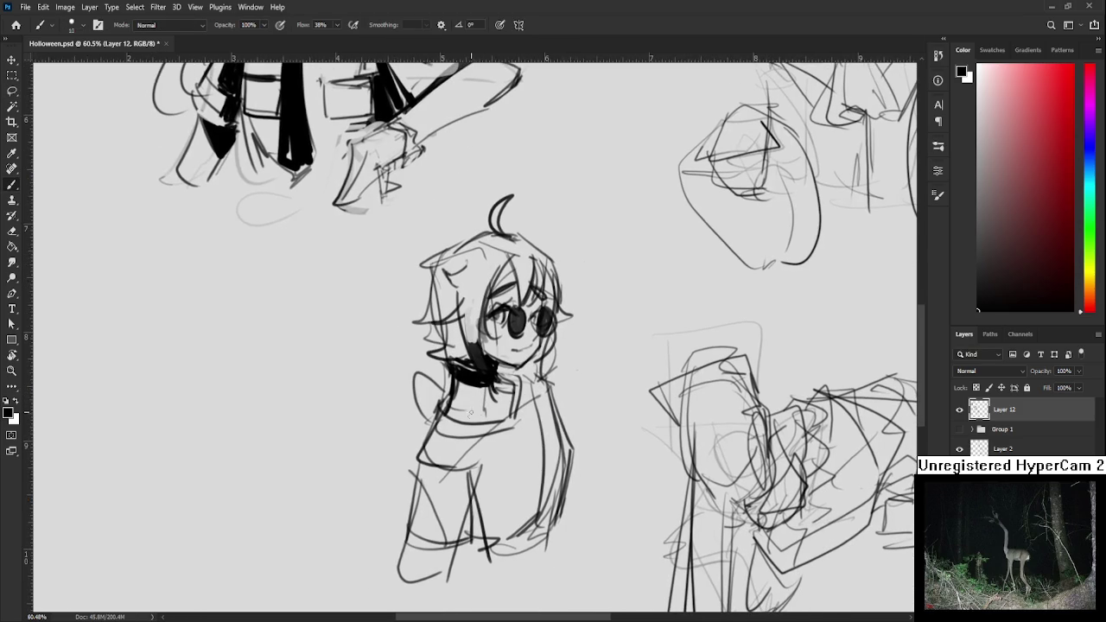
pyautogui.scroll(-2, 473, 337)
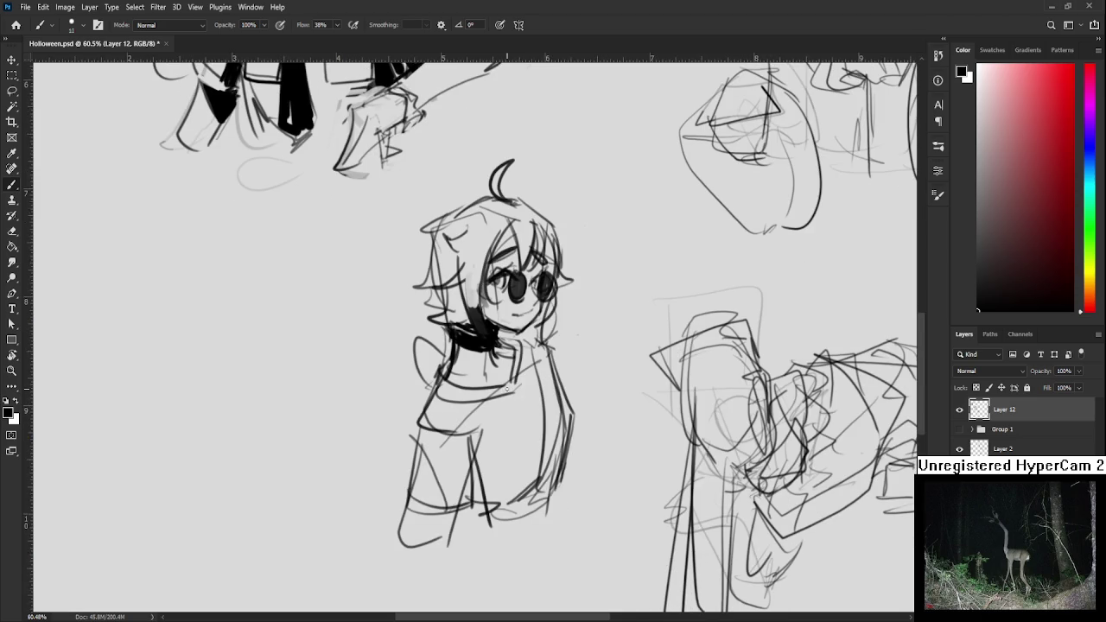
pyautogui.press('e')
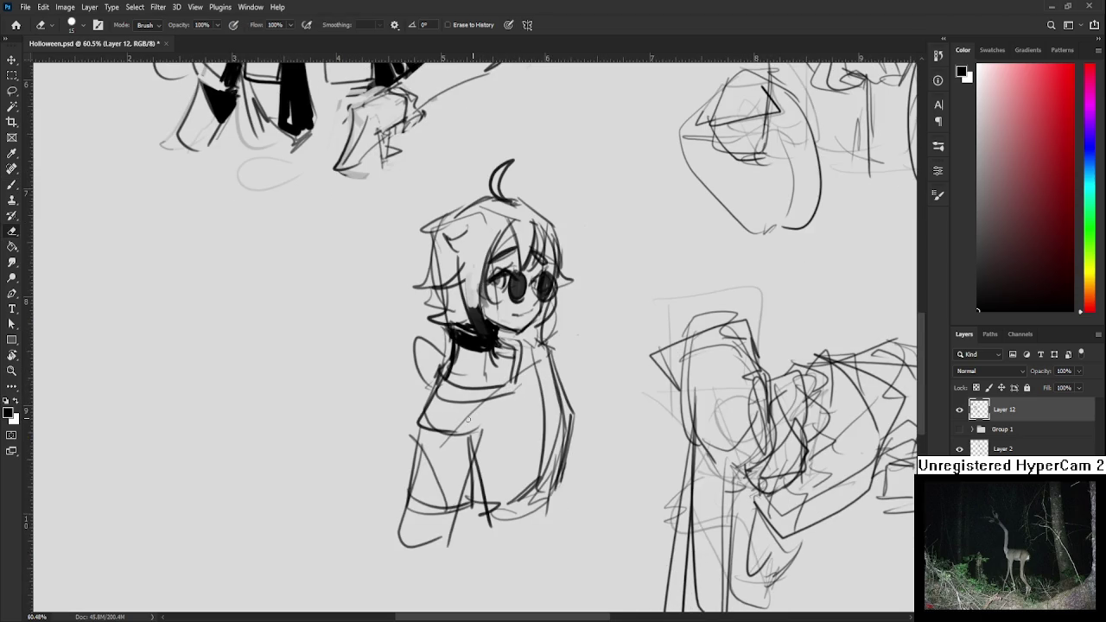
pyautogui.press('b')
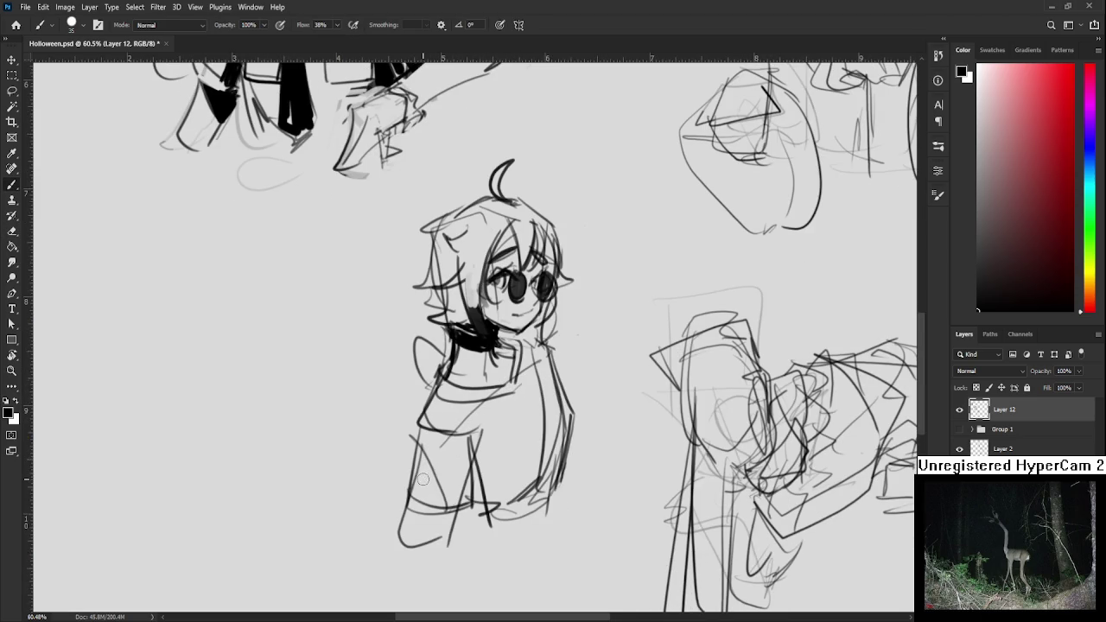
pyautogui.press('l')
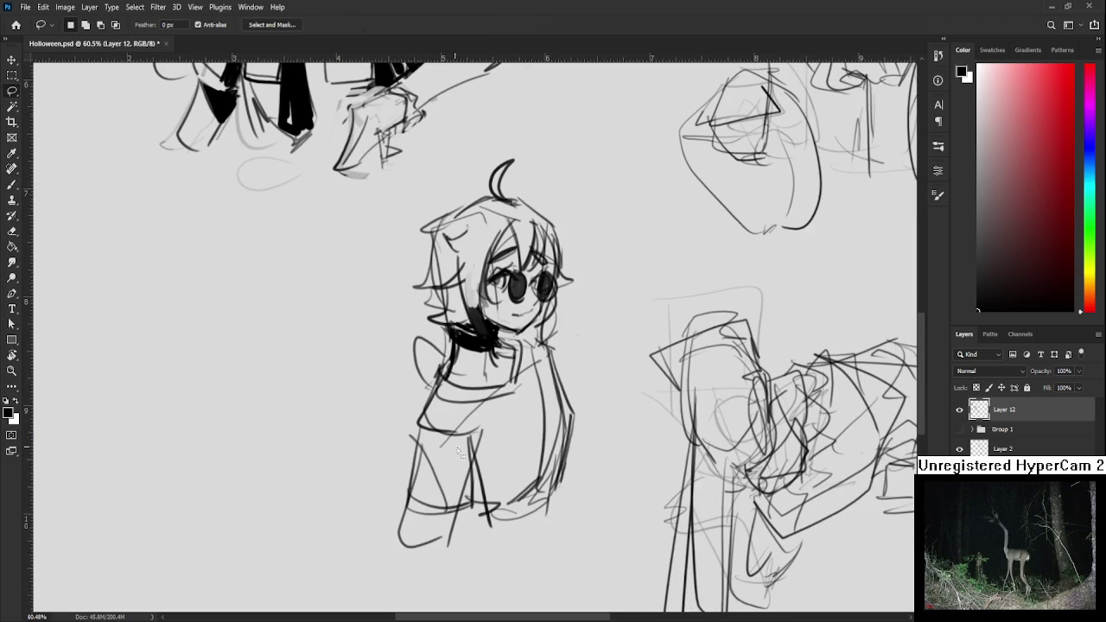
pyautogui.press('b')
pyautogui.moveTo(415, 483)
pyautogui.mouseDown()
pyautogui.moveTo(467, 493)
pyautogui.moveTo(532, 452)
pyautogui.mouseUp()
pyautogui.moveTo(539, 413)
pyautogui.mouseDown()
pyautogui.moveTo(479, 460)
pyautogui.moveTo(471, 444)
pyautogui.moveTo(540, 361)
pyautogui.moveTo(515, 400)
pyautogui.moveTo(444, 435)
pyautogui.mouseUp()
# Paint a thick black strap down the shirt's right side and carve thin light lines into it
pyautogui.press('e')
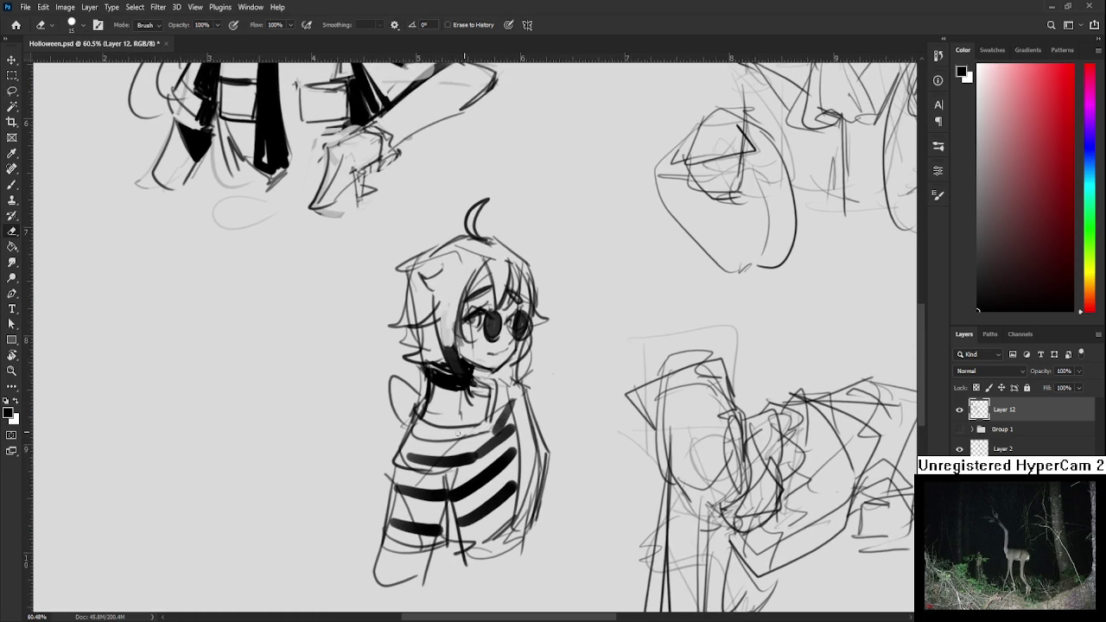
pyautogui.press('b')
pyautogui.moveTo(514, 384)
pyautogui.mouseDown()
pyautogui.moveTo(525, 446)
pyautogui.moveTo(515, 544)
pyautogui.mouseUp()
pyautogui.moveTo(517, 484); pyautogui.dragTo(500, 558)
pyautogui.press('e')
pyautogui.press('[')
pyautogui.press('[')
pyautogui.press('[')
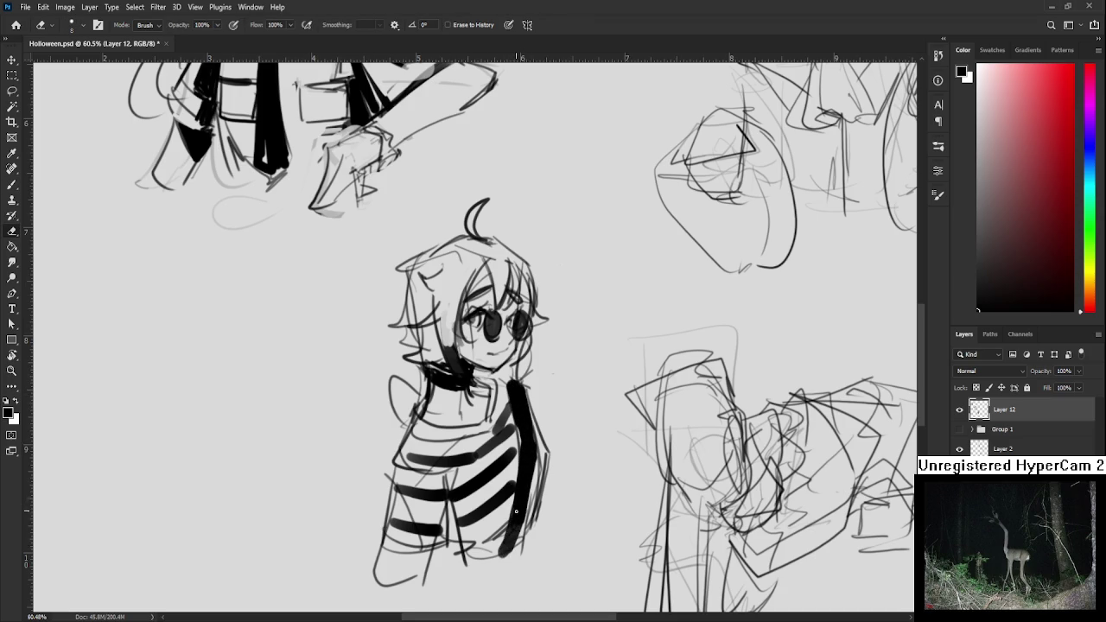
pyautogui.moveTo(522, 531)
pyautogui.mouseDown()
pyautogui.moveTo(529, 463)
pyautogui.moveTo(521, 475)
pyautogui.moveTo(532, 489)
pyautogui.mouseUp()
pyautogui.moveTo(510, 395); pyautogui.dragTo(524, 384)
# Strengthen the torso's left edge, darken the bottom stripe and add a thick vertical stroke
pyautogui.press('b')
pyautogui.press('[')
pyautogui.press('[')
pyautogui.press('[')
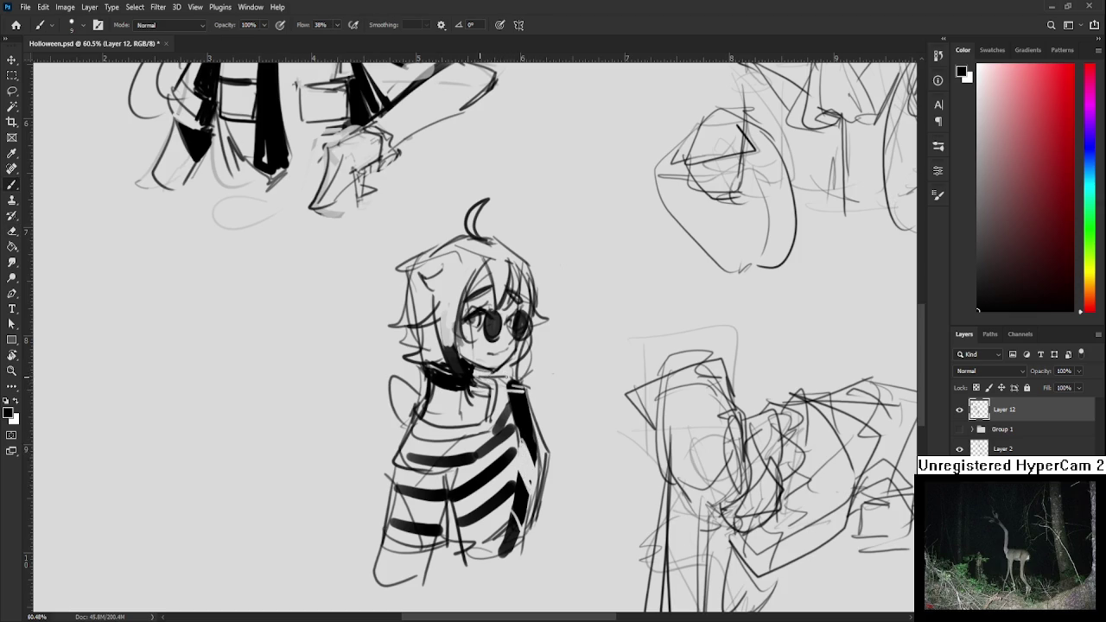
pyautogui.moveTo(450, 434); pyautogui.dragTo(490, 415)
pyautogui.moveTo(461, 380)
pyautogui.mouseDown()
pyautogui.moveTo(420, 543)
pyautogui.moveTo(498, 525)
pyautogui.moveTo(424, 530)
pyautogui.moveTo(489, 527)
pyautogui.mouseUp()
pyautogui.press(']')
pyautogui.press(']')
pyautogui.press(']')
pyautogui.moveTo(485, 477); pyautogui.dragTo(492, 516)
pyautogui.moveTo(490, 442); pyautogui.dragTo(486, 477)
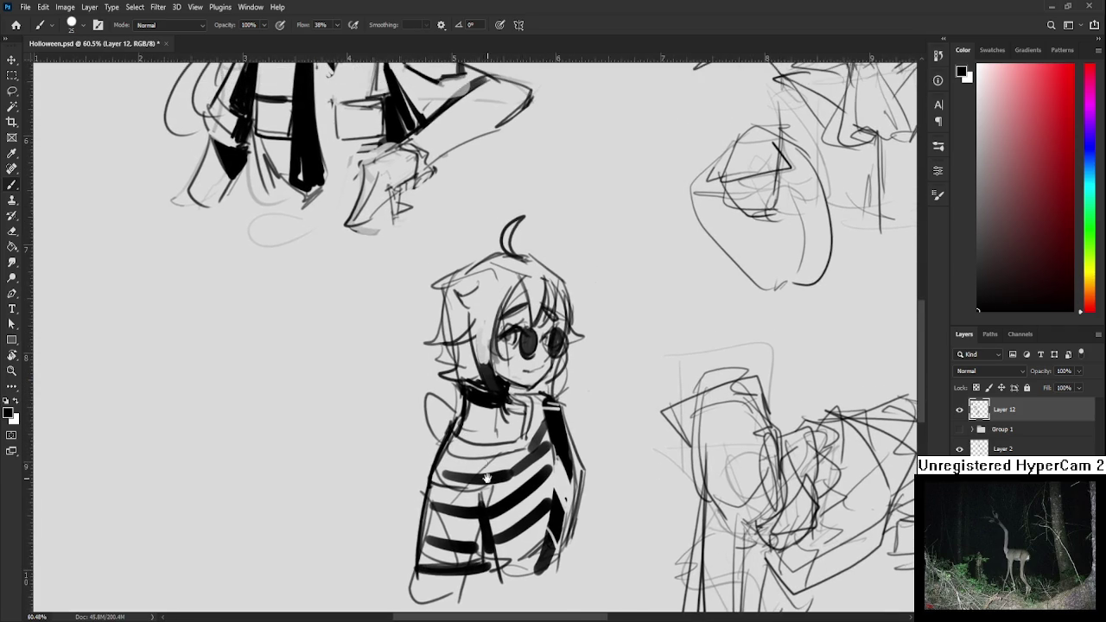
pyautogui.press('e')
pyautogui.press('b')
pyautogui.press('e')
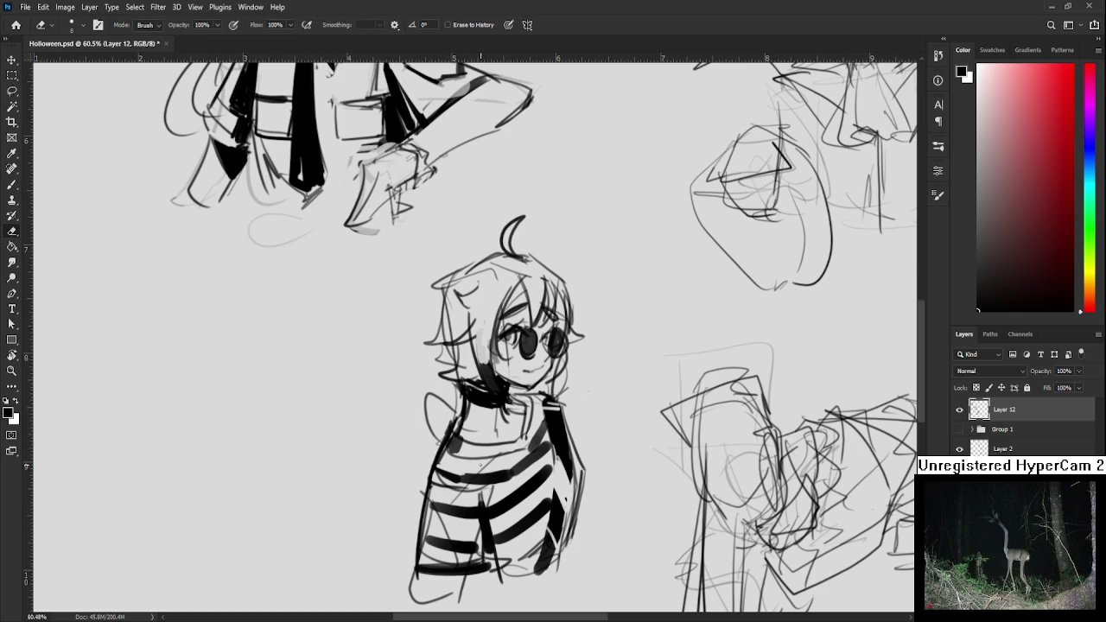
pyautogui.moveTo(488, 462); pyautogui.dragTo(498, 458)
# Sketch a curved arm left of the torso and trim it with the eraser
pyautogui.moveTo(439, 406)
pyautogui.mouseDown()
pyautogui.moveTo(460, 416)
pyautogui.moveTo(458, 453)
pyautogui.mouseUp()
pyautogui.press('b')
pyautogui.press('e')
pyautogui.moveTo(449, 411)
pyautogui.mouseDown()
pyautogui.moveTo(441, 439)
pyautogui.moveTo(449, 447)
pyautogui.moveTo(443, 411)
pyautogui.moveTo(458, 453)
pyautogui.moveTo(467, 423)
pyautogui.moveTo(458, 446)
pyautogui.moveTo(457, 408)
pyautogui.moveTo(458, 444)
pyautogui.mouseUp()
pyautogui.press('b')
pyautogui.press('e')
pyautogui.press('b')
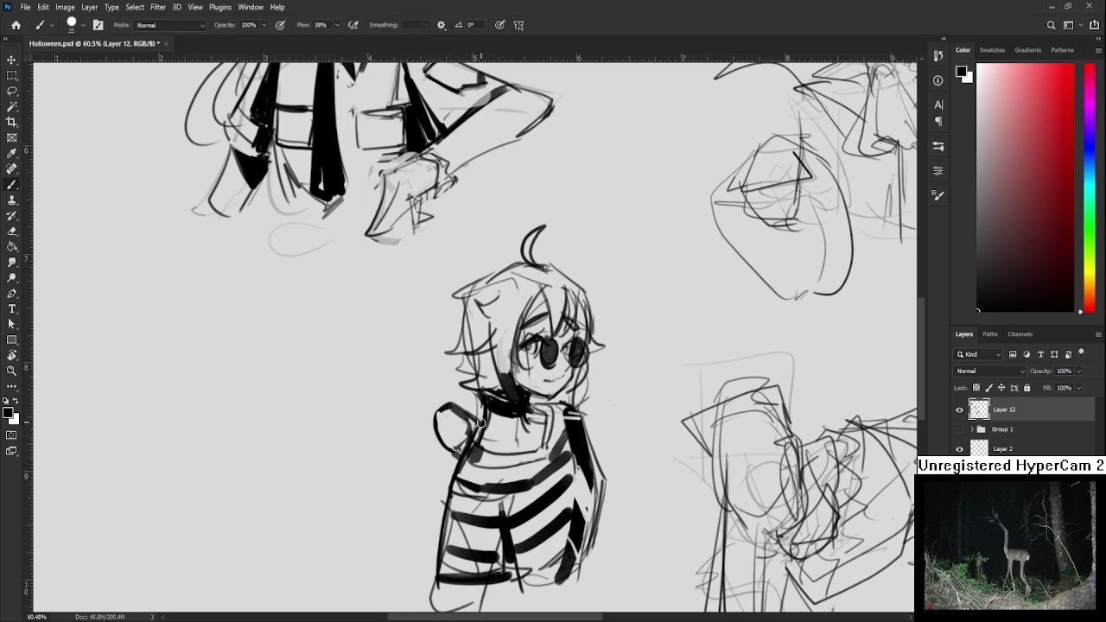
pyautogui.press('e')
pyautogui.press('b')
pyautogui.press('e')
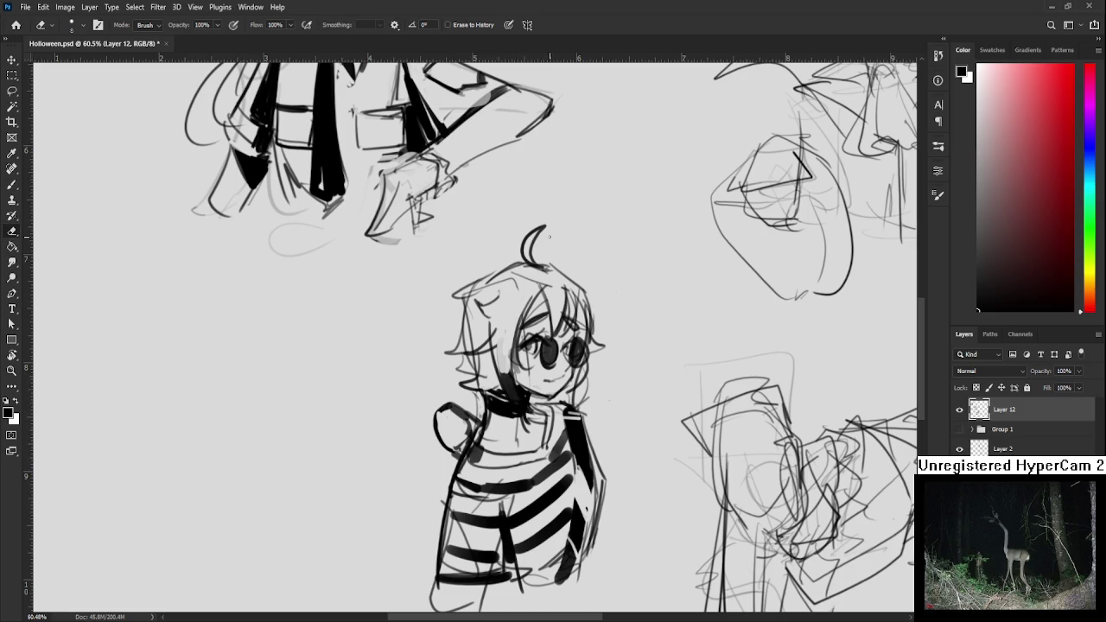
pyautogui.press('b')
pyautogui.press('e')
pyautogui.press('b')
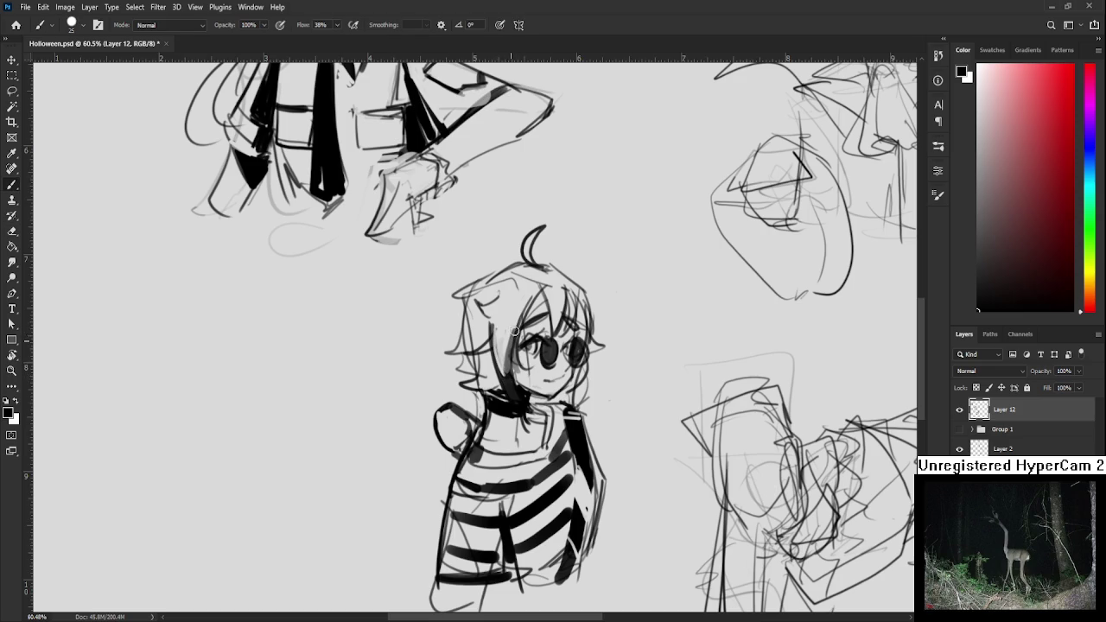
pyautogui.press('e')
pyautogui.moveTo(539, 375)
pyautogui.mouseDown()
pyautogui.moveTo(520, 415)
pyautogui.moveTo(543, 403)
pyautogui.mouseUp()
pyautogui.press('b')
pyautogui.press('e')
pyautogui.scroll(-5, 589, 398)
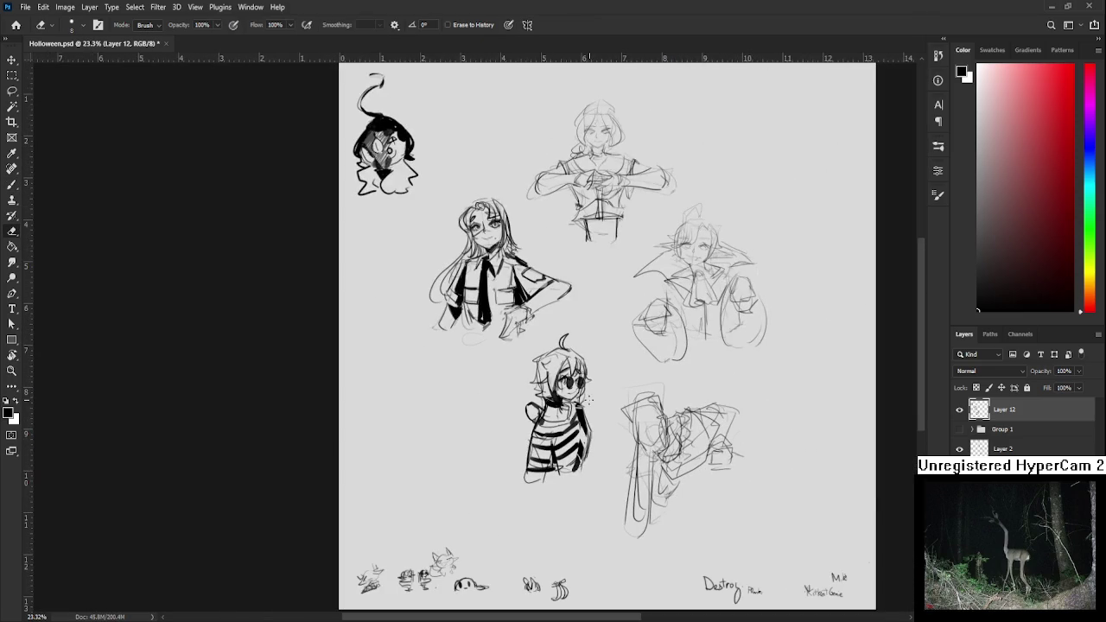
pyautogui.scroll(1, 584, 382)
pyautogui.scroll(2, 584, 382)
pyautogui.scroll(1, 582, 381)
pyautogui.scroll(1, 581, 380)
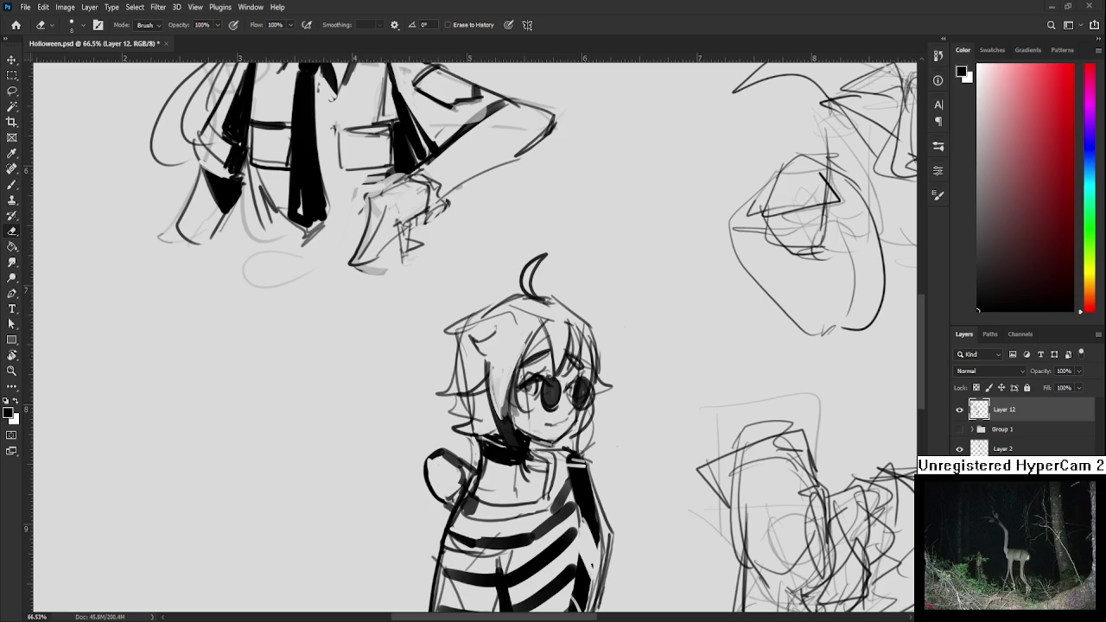
pyautogui.scroll(-2, 550, 450)
pyautogui.scroll(-2, 551, 458)
pyautogui.scroll(-1, 550, 483)
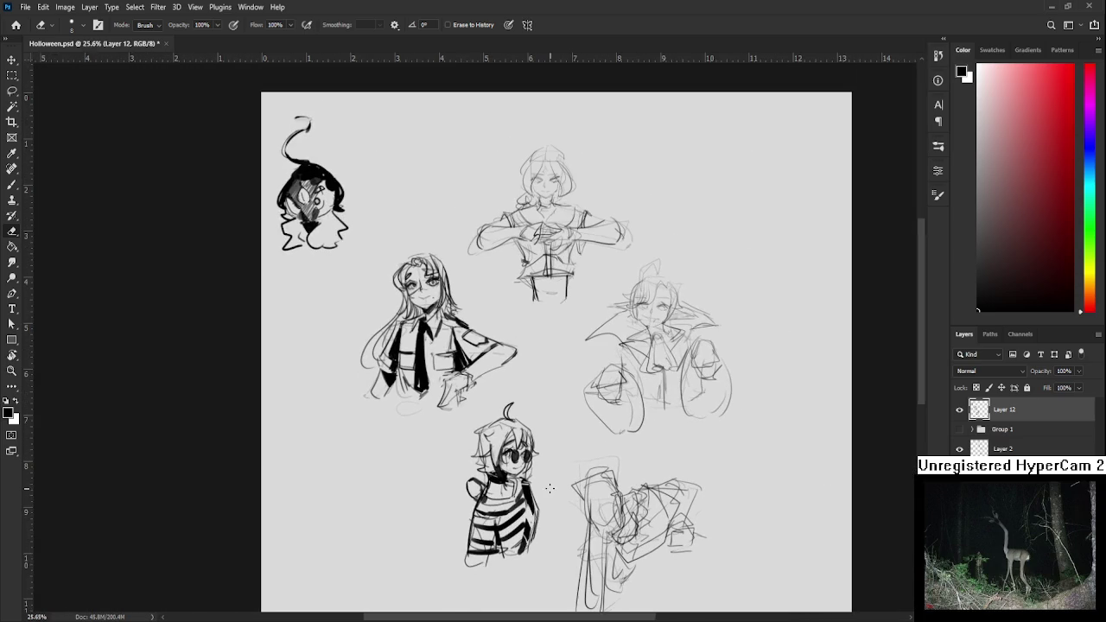
pyautogui.press(']')
pyautogui.press(']')
pyautogui.press(']')
# Erase the stray mark under the striped-shirt character, then zoom in on the caped figure's face
pyautogui.moveTo(473, 561); pyautogui.dragTo(507, 572)
pyautogui.moveTo(540, 495); pyautogui.dragTo(538, 515)
pyautogui.moveTo(527, 385)
pyautogui.mouseDown()
pyautogui.moveTo(518, 428)
pyautogui.moveTo(496, 360)
pyautogui.mouseUp()
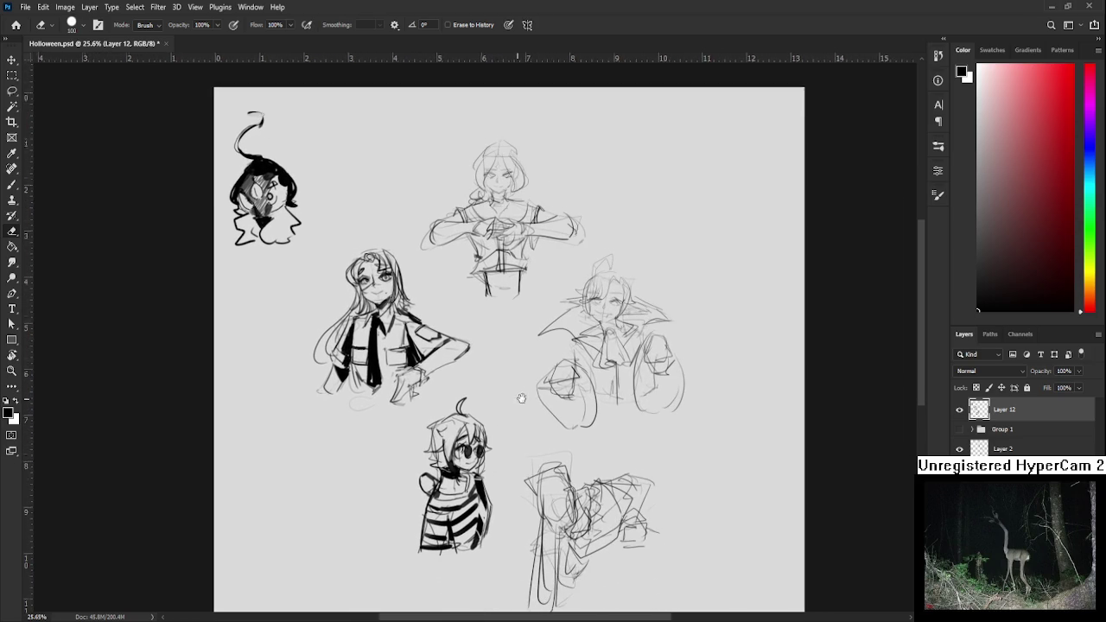
pyautogui.moveTo(532, 431)
pyautogui.mouseDown()
pyautogui.moveTo(549, 481)
pyautogui.moveTo(498, 443)
pyautogui.moveTo(442, 437)
pyautogui.mouseUp()
pyautogui.scroll(4, 571, 380)
pyautogui.scroll(1, 570, 381)
pyautogui.scroll(1, 574, 424)
pyautogui.scroll(1, 577, 473)
pyautogui.press('b')
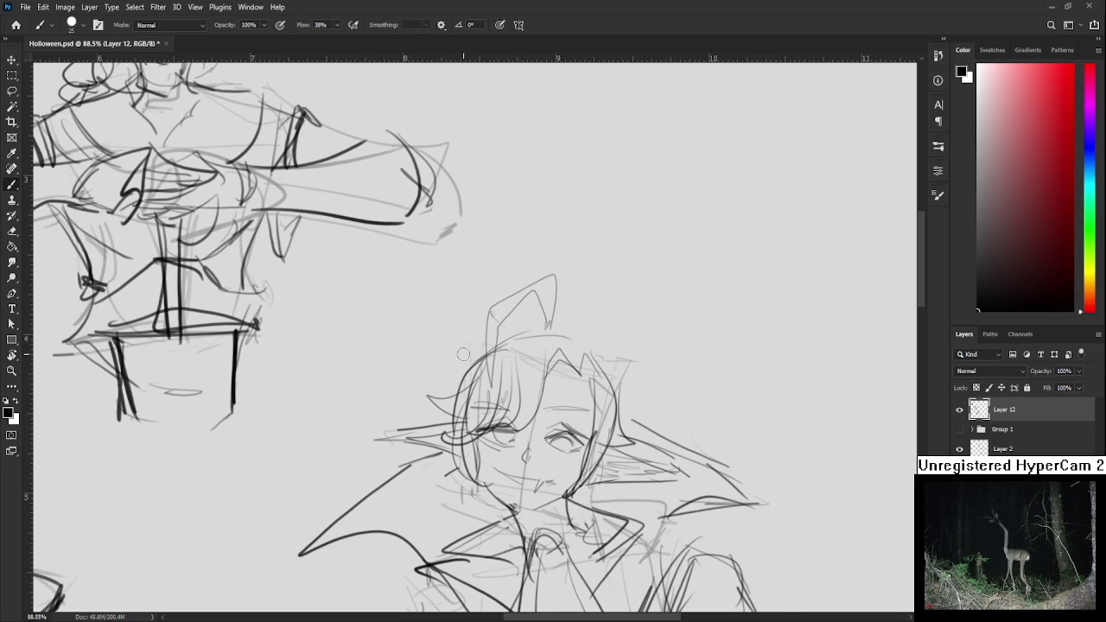
# Zoom in on the caped figure's face with a smaller brush, testing and undoing fine strokes
pyautogui.scroll(2, 508, 467)
pyautogui.moveTo(507, 466); pyautogui.dragTo(406, 405)
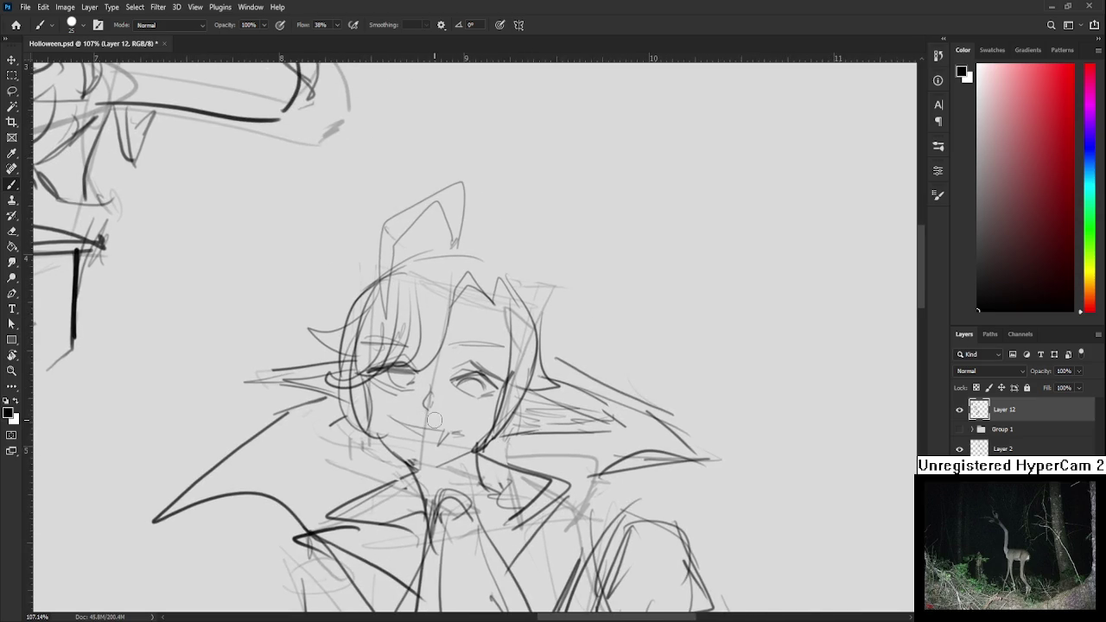
pyautogui.press('[')
pyautogui.press('[')
pyautogui.press('[')
pyautogui.press('[')
pyautogui.press('[')
pyautogui.moveTo(369, 362); pyautogui.dragTo(372, 432)
pyautogui.hotkey('ctrl', 'z')
pyautogui.moveTo(369, 367); pyautogui.dragTo(380, 427)
pyautogui.hotkey('ctrl', 'z')
# Rotate the canvas to a better drawing angle, then return it nearly upright
pyautogui.press('r')
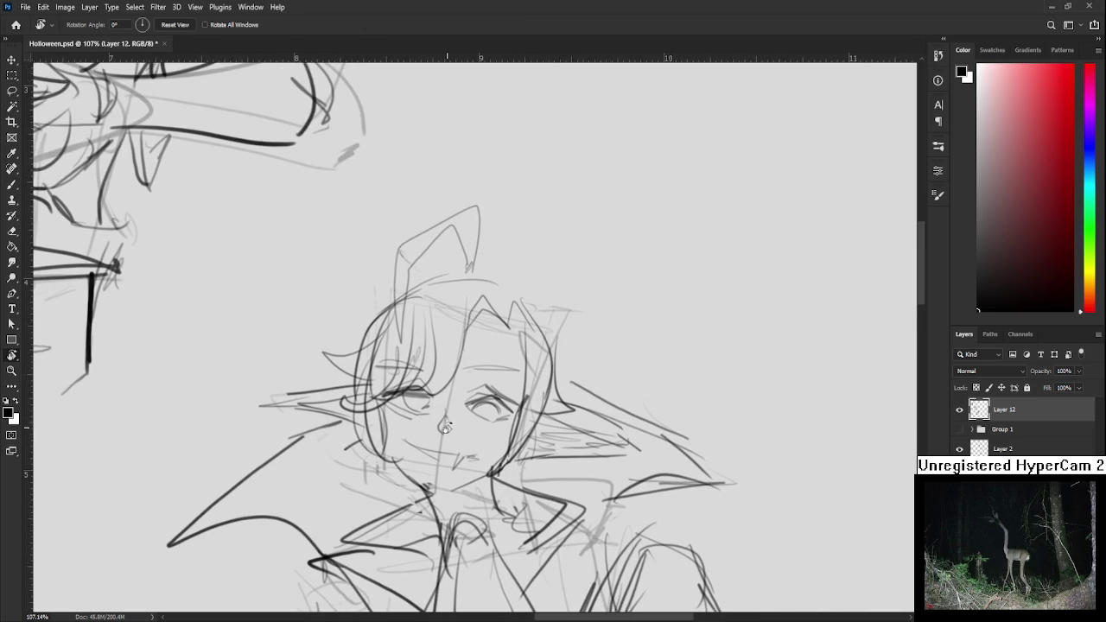
pyautogui.moveTo(385, 383)
pyautogui.mouseDown()
pyautogui.moveTo(482, 394)
pyautogui.moveTo(463, 348)
pyautogui.moveTo(433, 355)
pyautogui.moveTo(455, 372)
pyautogui.moveTo(455, 344)
pyautogui.moveTo(444, 370)
pyautogui.moveTo(451, 338)
pyautogui.moveTo(427, 332)
pyautogui.mouseUp()
pyautogui.hotkey('ctrl', 'z')
pyautogui.press('r')
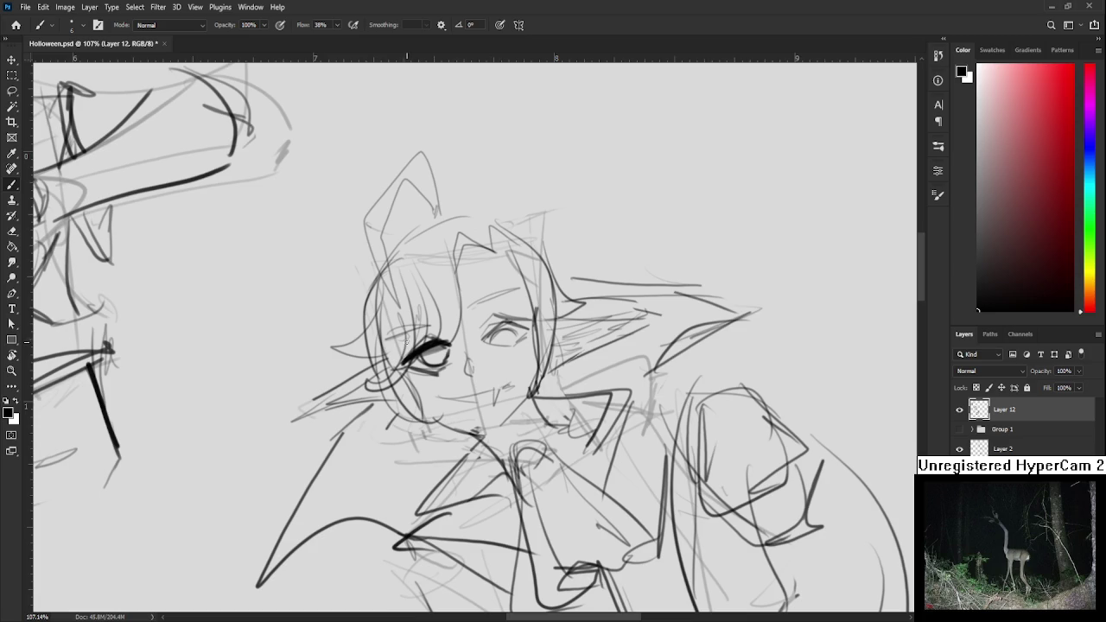
# Ink the bold eyelid above the left eye and darken the right eye's outer corner
pyautogui.moveTo(407, 327); pyautogui.dragTo(396, 350)
pyautogui.moveTo(403, 332)
pyautogui.mouseDown()
pyautogui.moveTo(434, 318)
pyautogui.moveTo(462, 340)
pyautogui.moveTo(494, 341)
pyautogui.moveTo(450, 358)
pyautogui.moveTo(474, 356)
pyautogui.mouseUp()
pyautogui.hotkey('ctrl', 'z')
pyautogui.moveTo(471, 343)
pyautogui.mouseDown()
pyautogui.moveTo(482, 352)
pyautogui.moveTo(442, 322)
pyautogui.moveTo(493, 317)
pyautogui.moveTo(439, 322)
pyautogui.mouseUp()
# Zoom out and rotate the view to survey the sheet, with the eraser selected
pyautogui.scroll(-1, 442, 321)
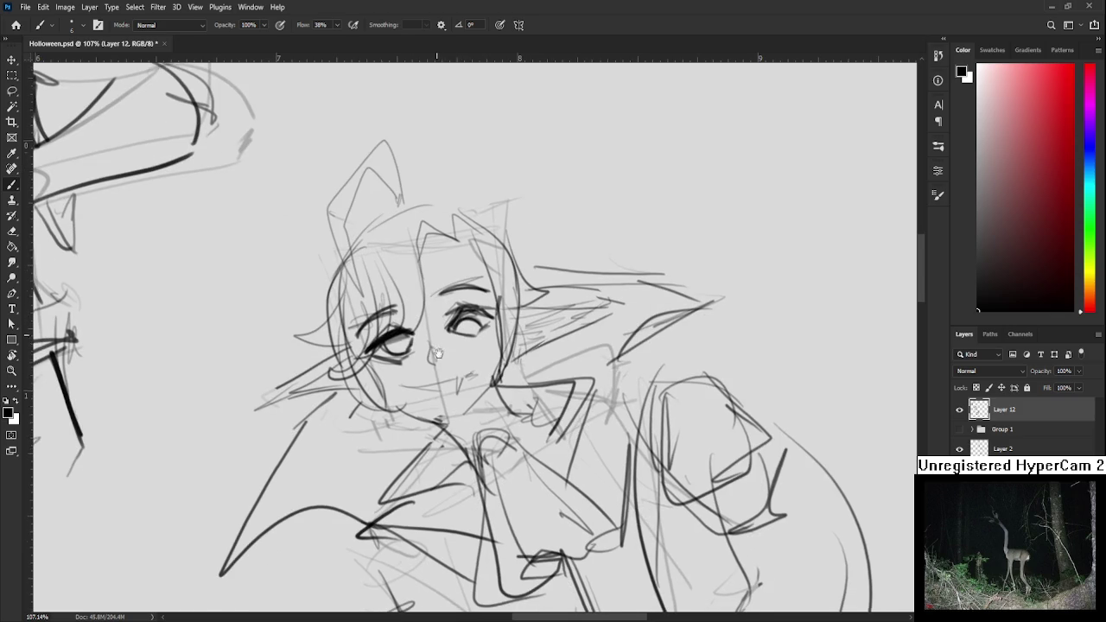
pyautogui.press('e')
pyautogui.scroll(-5, 442, 359)
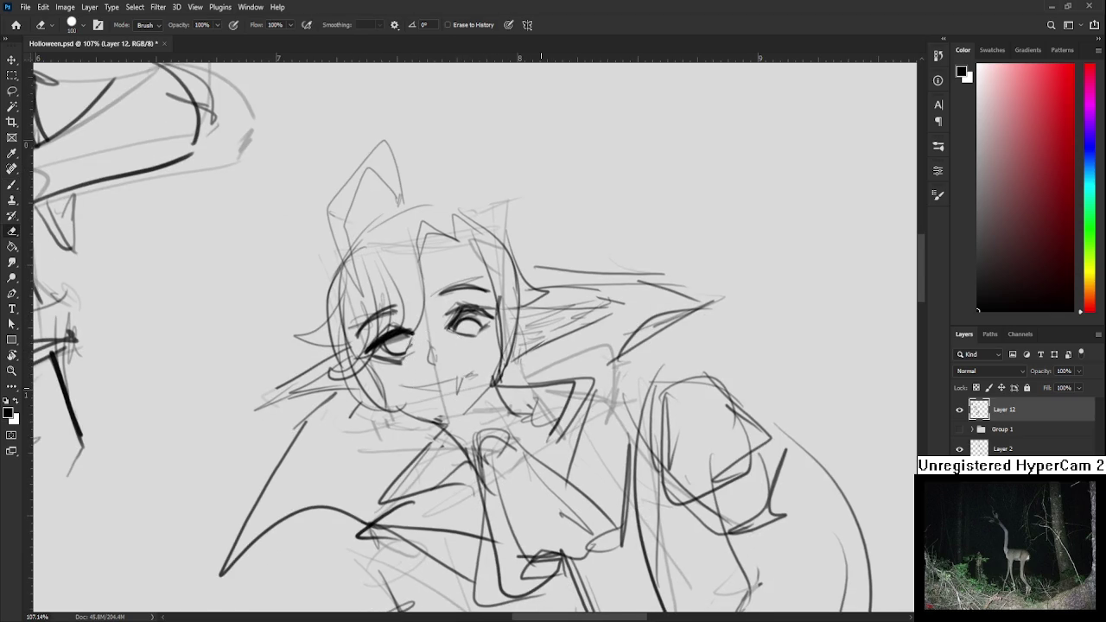
pyautogui.scroll(-3, 443, 359)
pyautogui.moveTo(519, 259); pyautogui.dragTo(562, 378)
# Add a new empty layer below Group 1 and resume drawing on Layer 2
pyautogui.press('l')
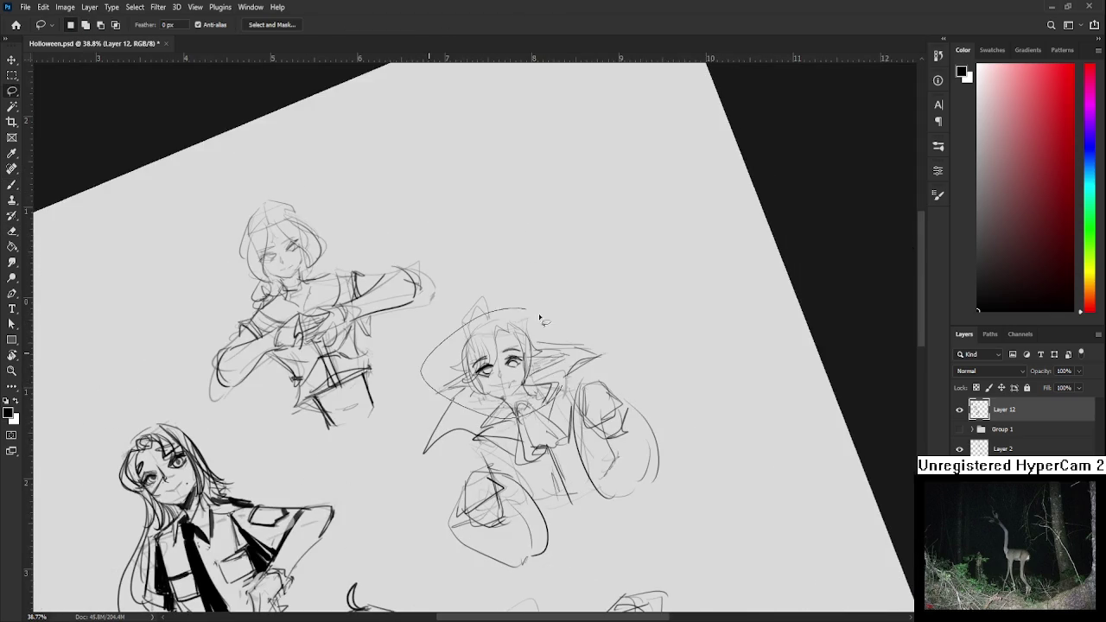
pyautogui.hotkey('ctrl', 'shift', 'alt', 'n')
pyautogui.moveTo(1028, 410); pyautogui.dragTo(1037, 453)
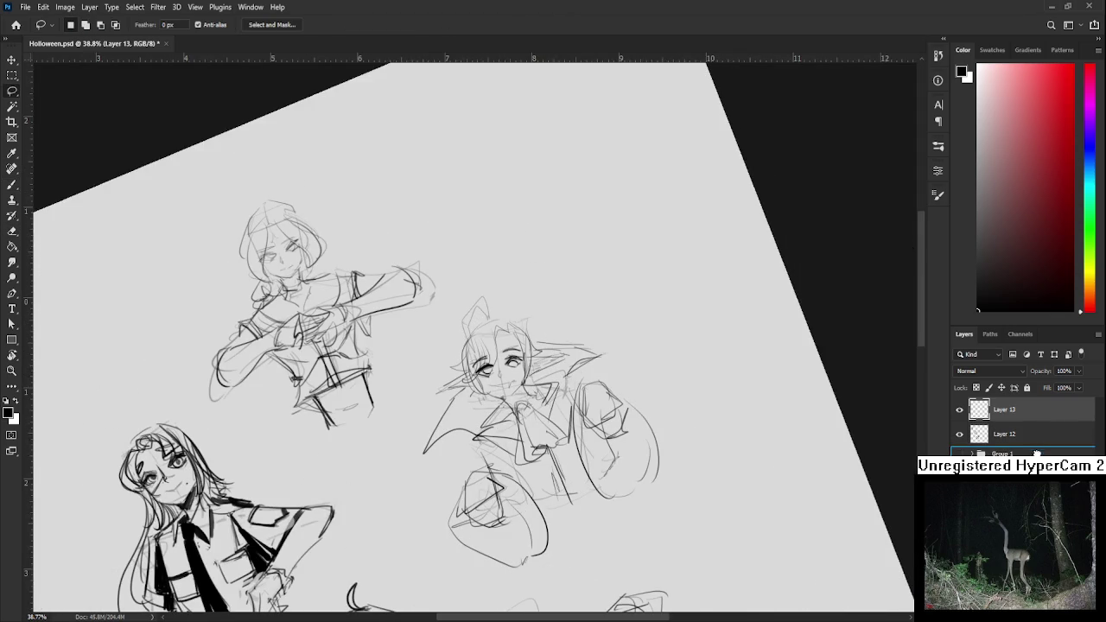
pyautogui.hotkey('ctrl', 'e')
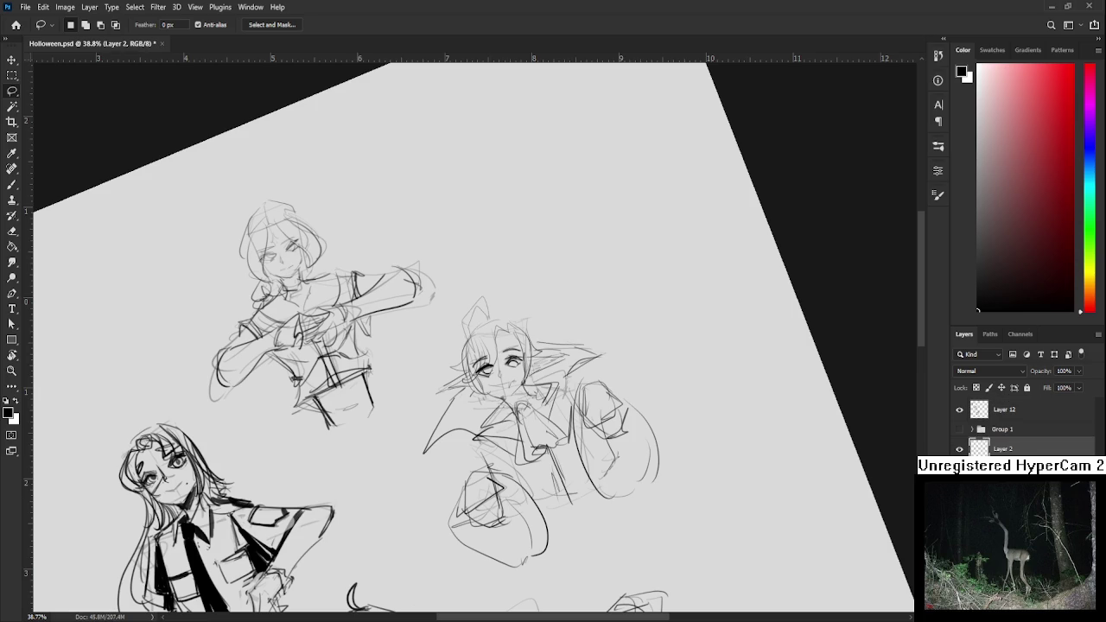
# Zoom in and rotate the view so the figure's face sits level for reworking the mouth
pyautogui.scroll(1, 441, 348)
pyautogui.scroll(3, 441, 348)
pyautogui.scroll(2, 440, 348)
pyautogui.press('r')
pyautogui.moveTo(441, 348)
pyautogui.mouseDown()
pyautogui.moveTo(450, 341)
pyautogui.moveTo(449, 367)
pyautogui.moveTo(484, 389)
pyautogui.mouseUp()
pyautogui.press('e')
pyautogui.press('b')
pyautogui.scroll(-1, 444, 374)
pyautogui.press('e')
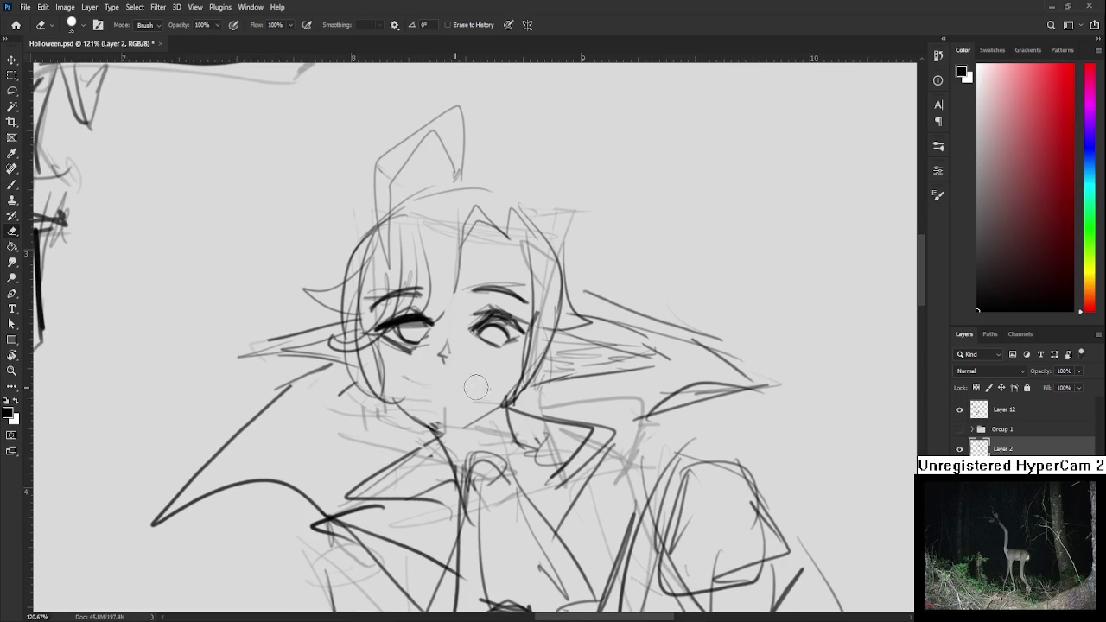
pyautogui.press('b')
# Redraw the mouth below the nose, erasing the first attempt
pyautogui.moveTo(408, 376)
pyautogui.mouseDown()
pyautogui.moveTo(442, 384)
pyautogui.moveTo(486, 372)
pyautogui.mouseUp()
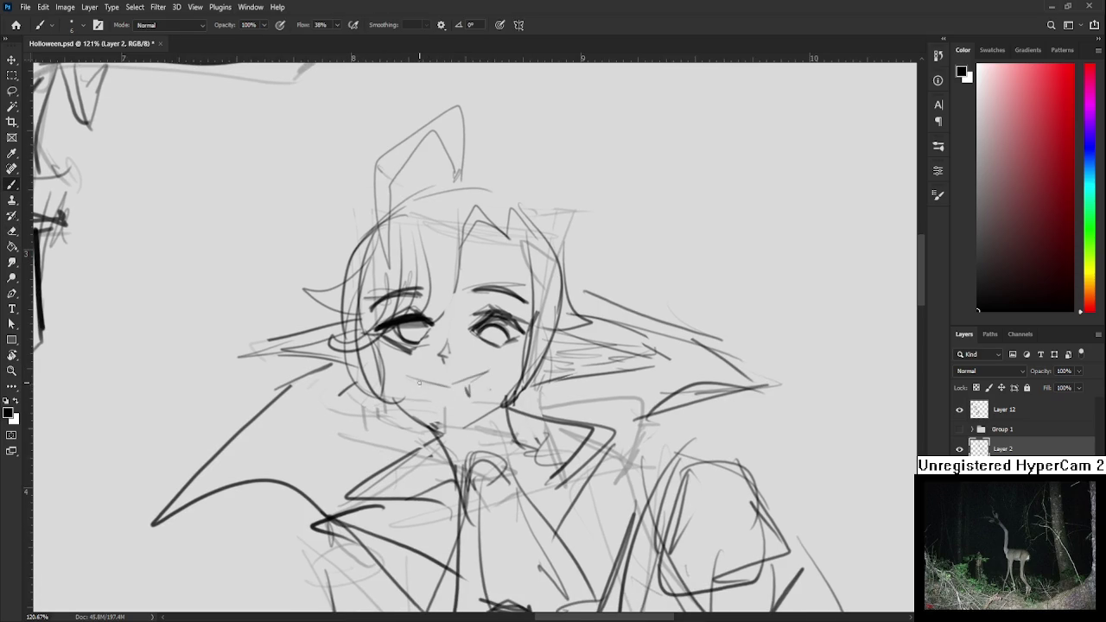
pyautogui.press('e')
pyautogui.moveTo(410, 380); pyautogui.dragTo(488, 372)
pyautogui.press('b')
pyautogui.moveTo(411, 380)
pyautogui.mouseDown()
pyautogui.moveTo(471, 383)
pyautogui.moveTo(449, 401)
pyautogui.mouseUp()
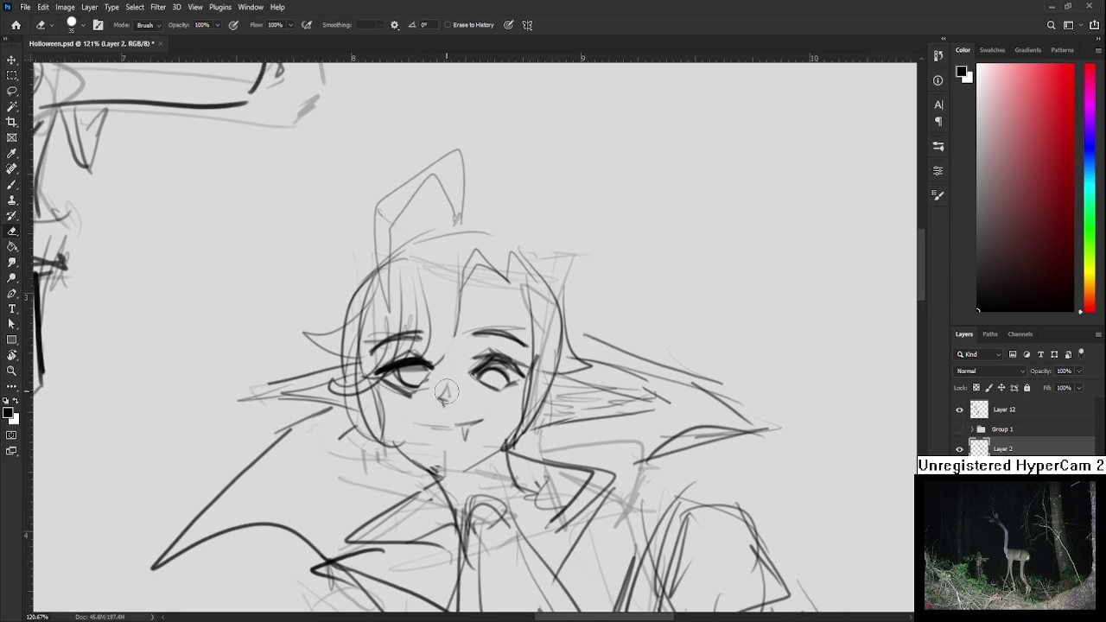
# Trim part of the right eye's iris and darken the lines under both eyes
pyautogui.press('e')
pyautogui.moveTo(490, 373); pyautogui.dragTo(504, 376)
pyautogui.press('b')
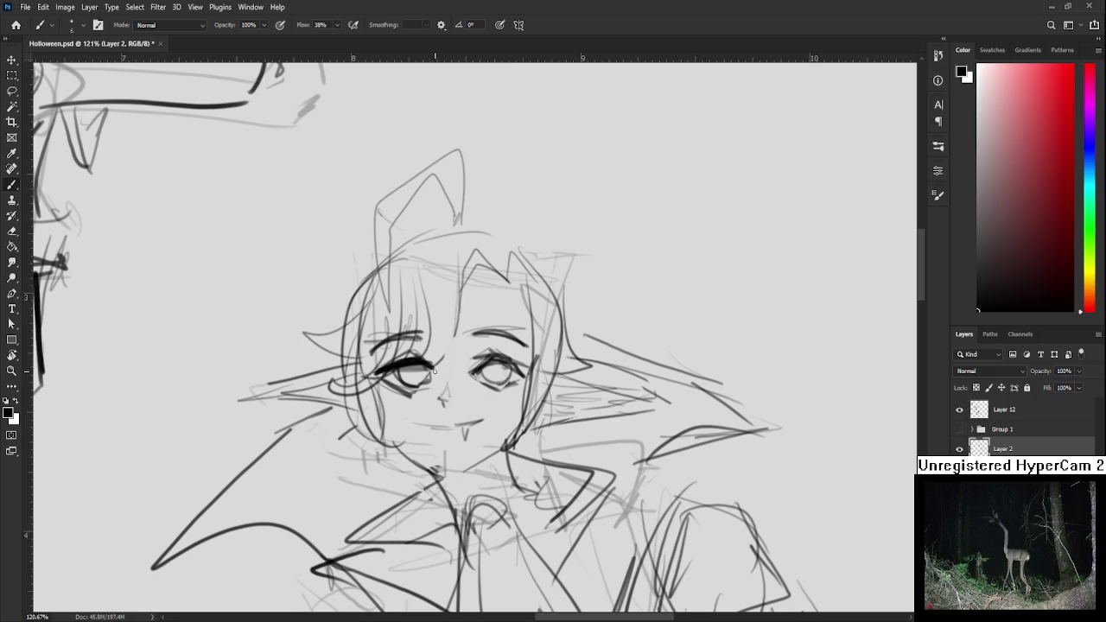
pyautogui.moveTo(431, 368)
pyautogui.mouseDown()
pyautogui.moveTo(450, 347)
pyautogui.moveTo(437, 386)
pyautogui.mouseUp()
pyautogui.moveTo(497, 363); pyautogui.dragTo(538, 378)
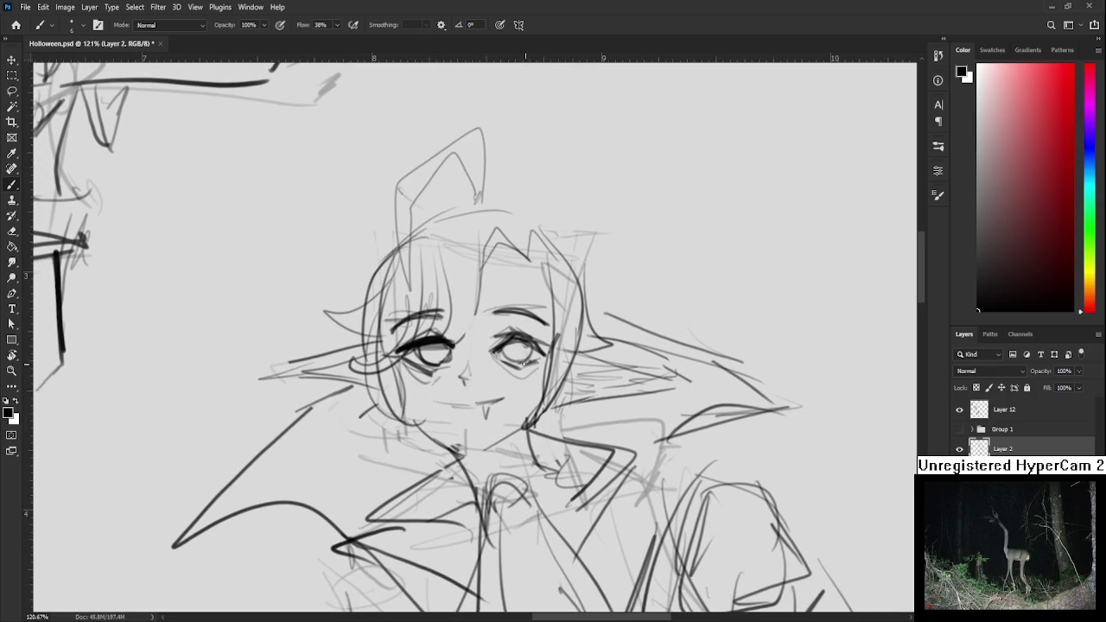
# Ink the left cheek and jaw contour, discarding trial chin and neck strokes
pyautogui.moveTo(394, 349)
pyautogui.mouseDown()
pyautogui.moveTo(404, 410)
pyautogui.moveTo(460, 458)
pyautogui.mouseUp()
pyautogui.hotkey('ctrl', 'z')
pyautogui.moveTo(523, 423)
pyautogui.mouseDown()
pyautogui.moveTo(468, 458)
pyautogui.moveTo(502, 451)
pyautogui.mouseUp()
pyautogui.hotkey('ctrl', 'z')
pyautogui.hotkey('ctrl', 'z')
pyautogui.hotkey('ctrl', 'z')
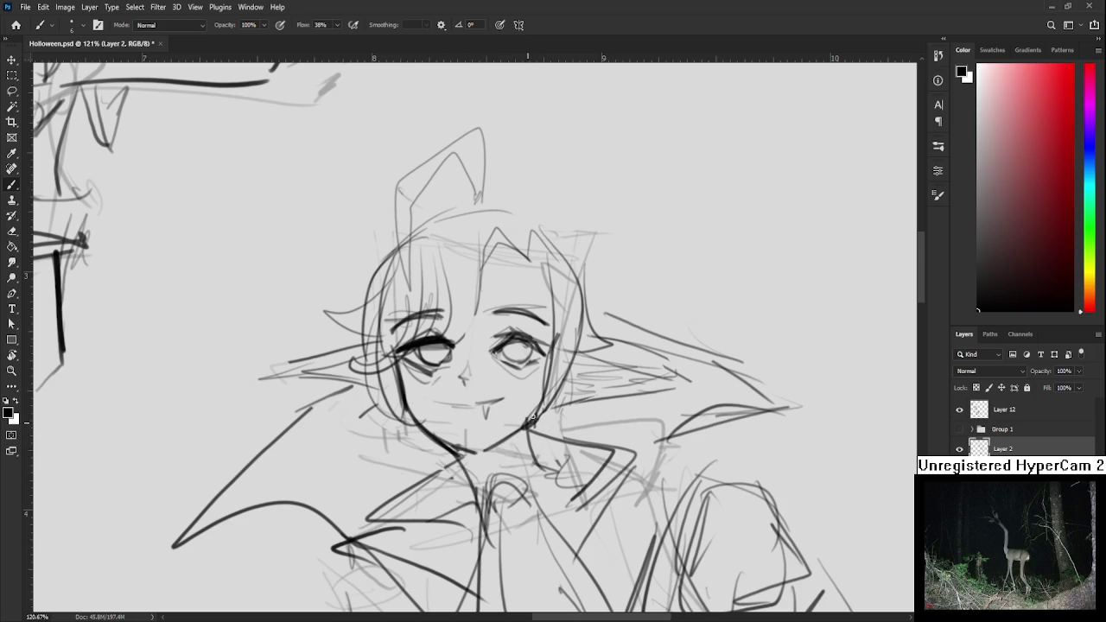
# Ink bold hair bang strands falling down the left side of the face
pyautogui.moveTo(533, 395); pyautogui.dragTo(515, 473)
pyautogui.moveTo(468, 369); pyautogui.dragTo(458, 394)
pyautogui.moveTo(450, 333); pyautogui.dragTo(426, 449)
pyautogui.moveTo(403, 350); pyautogui.dragTo(427, 442)
pyautogui.moveTo(383, 358); pyautogui.dragTo(373, 456)
pyautogui.moveTo(375, 366); pyautogui.dragTo(354, 472)
# Outline the left side of the hair with curled ends
pyautogui.moveTo(346, 379)
pyautogui.mouseDown()
pyautogui.moveTo(320, 471)
pyautogui.moveTo(366, 481)
pyautogui.mouseUp()
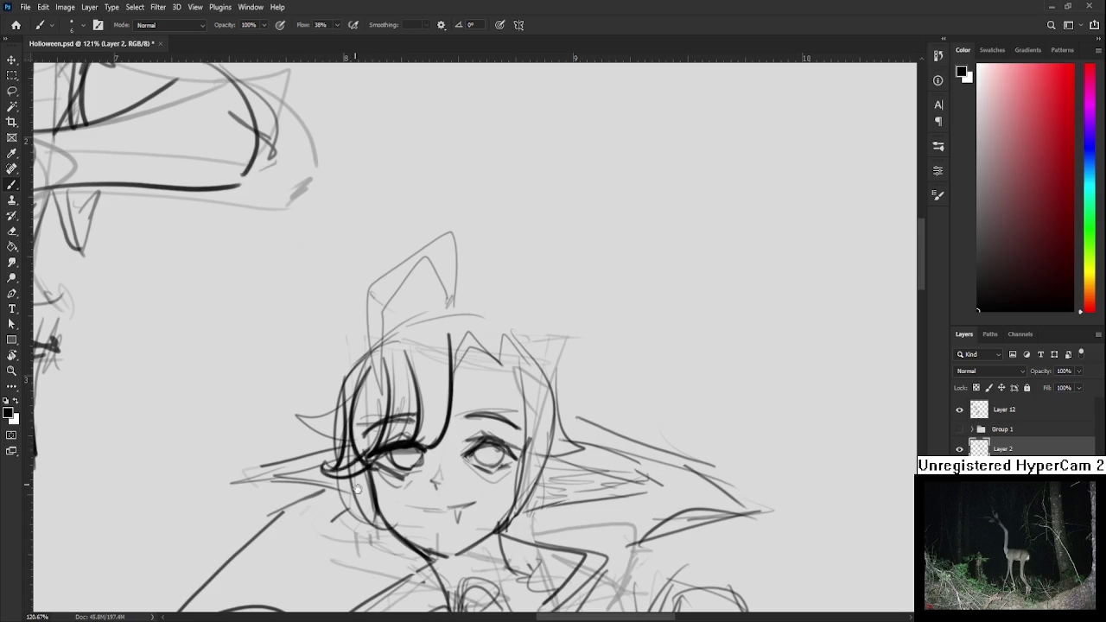
pyautogui.scroll(-2, 356, 489)
pyautogui.moveTo(340, 363); pyautogui.dragTo(356, 491)
pyautogui.moveTo(375, 414); pyautogui.dragTo(382, 496)
pyautogui.scroll(2, 363, 400)
pyautogui.hscroll(1, 337, 384)
# Draw curly hair locks on the left of the head and below the face
pyautogui.moveTo(313, 369)
pyautogui.mouseDown()
pyautogui.moveTo(264, 386)
pyautogui.moveTo(314, 404)
pyautogui.mouseUp()
pyautogui.moveTo(216, 447)
pyautogui.mouseDown()
pyautogui.moveTo(308, 418)
pyautogui.moveTo(268, 445)
pyautogui.moveTo(311, 458)
pyautogui.moveTo(284, 442)
pyautogui.moveTo(207, 448)
pyautogui.moveTo(316, 465)
pyautogui.mouseUp()
pyautogui.scroll(-3, 383, 374)
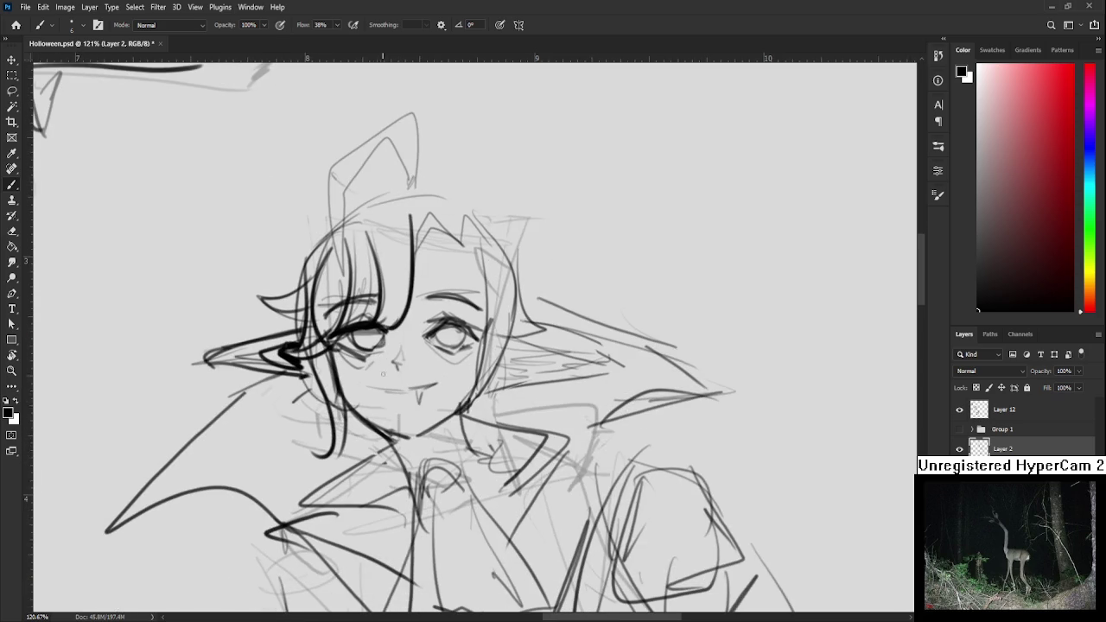
pyautogui.moveTo(321, 406)
pyautogui.mouseDown()
pyautogui.moveTo(311, 445)
pyautogui.moveTo(335, 438)
pyautogui.moveTo(342, 453)
pyautogui.moveTo(313, 458)
pyautogui.moveTo(331, 471)
pyautogui.moveTo(339, 461)
pyautogui.mouseUp()
pyautogui.scroll(-2, 350, 434)
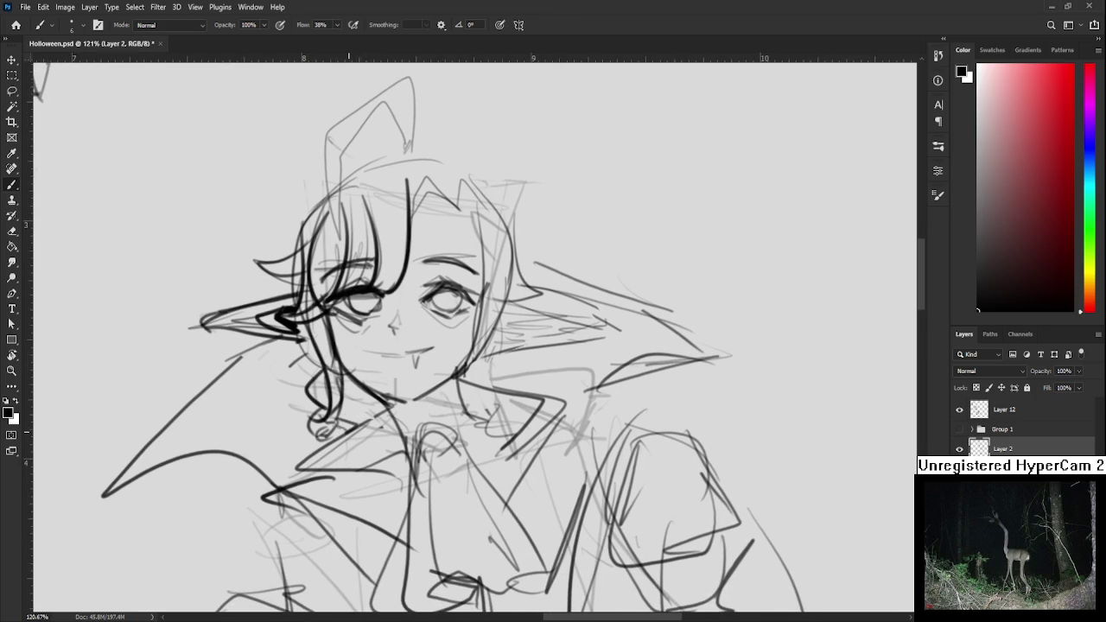
pyautogui.scroll(3, 380, 429)
# Fill a solid black V at the chin and neck
pyautogui.moveTo(450, 432)
pyautogui.mouseDown()
pyautogui.moveTo(413, 476)
pyautogui.moveTo(390, 451)
pyautogui.moveTo(443, 432)
pyautogui.moveTo(419, 458)
pyautogui.mouseUp()
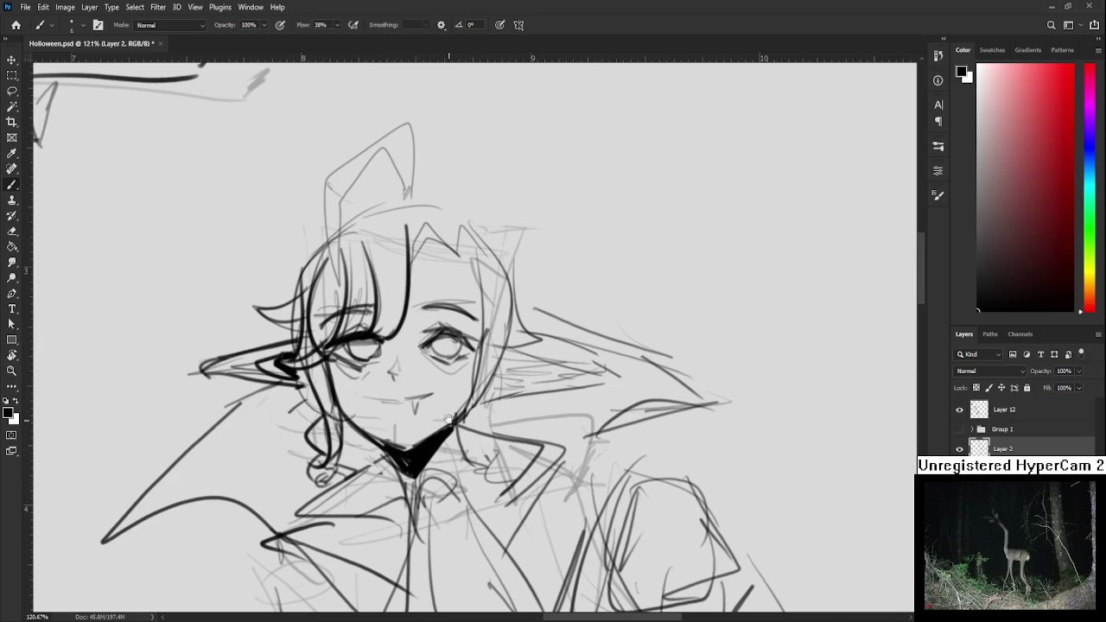
pyautogui.scroll(3, 447, 415)
pyautogui.scroll(3, 446, 398)
pyautogui.moveTo(417, 380)
pyautogui.mouseDown()
pyautogui.moveTo(448, 358)
pyautogui.moveTo(467, 374)
pyautogui.moveTo(473, 517)
pyautogui.mouseUp()
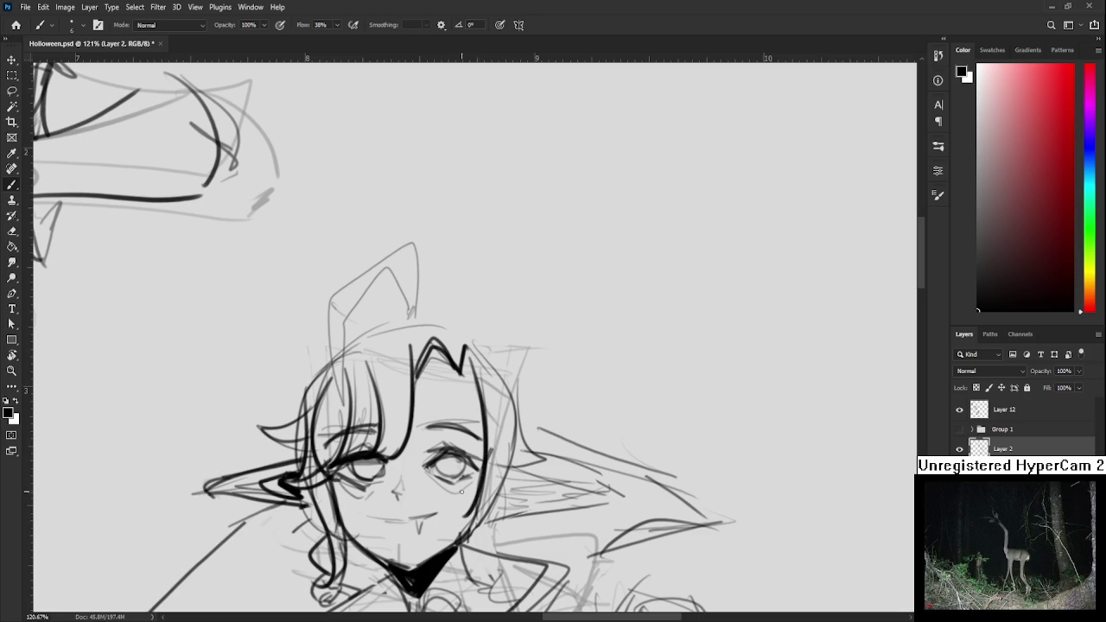
pyautogui.hotkey('ctrl', 'z')
# Ink the right side of the face and the right hair strand
pyautogui.moveTo(503, 437); pyautogui.dragTo(467, 526)
pyautogui.moveTo(501, 399); pyautogui.dragTo(516, 551)
pyautogui.hotkey('ctrl', 'z')
pyautogui.moveTo(500, 421)
pyautogui.mouseDown()
pyautogui.moveTo(513, 531)
pyautogui.moveTo(529, 558)
pyautogui.mouseUp()
# Ink the right ear's outline with dark shading strokes along it
pyautogui.moveTo(524, 464); pyautogui.dragTo(521, 430)
pyautogui.moveTo(489, 334)
pyautogui.mouseDown()
pyautogui.moveTo(530, 425)
pyautogui.moveTo(530, 400)
pyautogui.moveTo(537, 448)
pyautogui.moveTo(488, 456)
pyautogui.moveTo(610, 436)
pyautogui.mouseUp()
pyautogui.hotkey('ctrl', 'z')
pyautogui.hotkey('ctrl', 'z')
pyautogui.moveTo(518, 424); pyautogui.dragTo(605, 432)
pyautogui.hotkey('ctrl', 'z')
pyautogui.hotkey('ctrl', 'z')
pyautogui.moveTo(517, 430); pyautogui.dragTo(609, 434)
pyautogui.moveTo(512, 449)
pyautogui.mouseDown()
pyautogui.moveTo(601, 445)
pyautogui.moveTo(595, 401)
pyautogui.mouseUp()
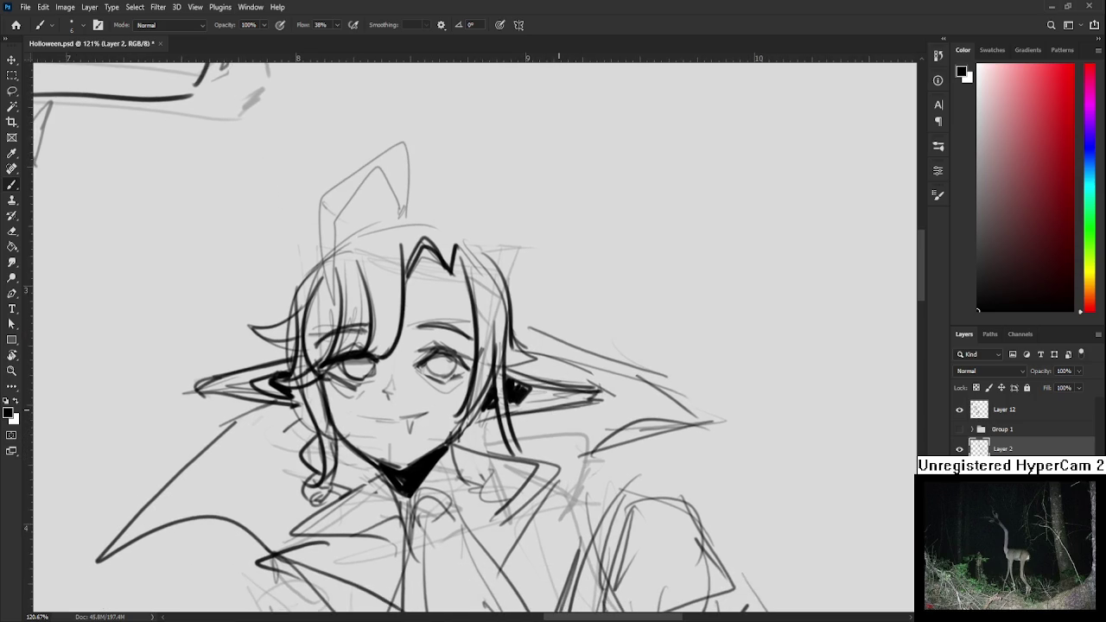
# Ink the arc across the top of the head and the pointed tuft with parallel lines
pyautogui.moveTo(411, 196); pyautogui.dragTo(430, 271)
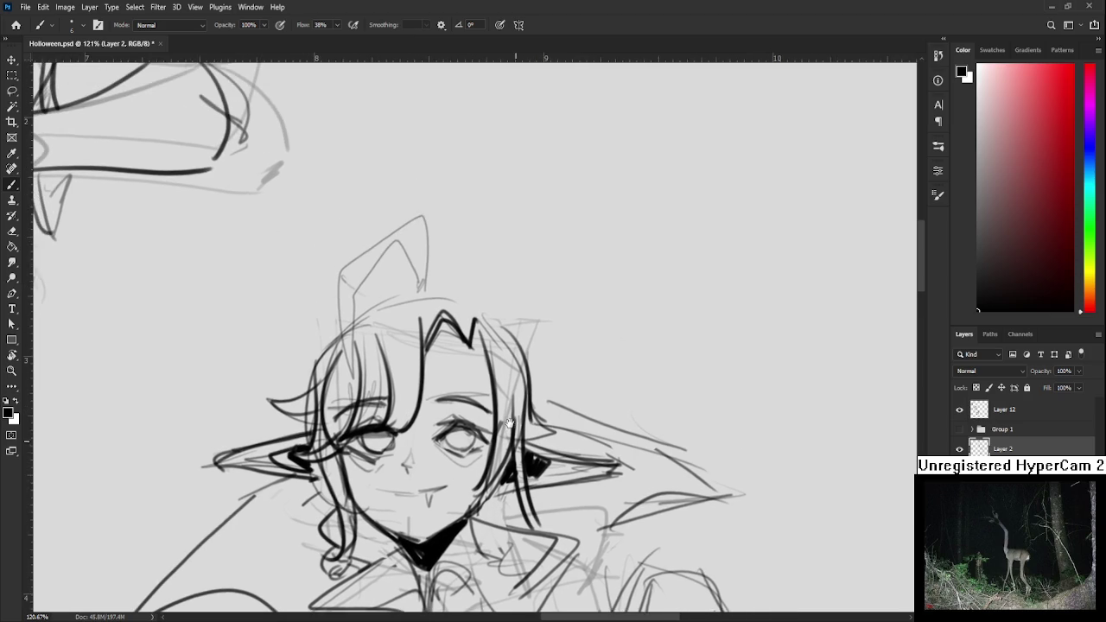
pyautogui.hotkey('ctrl', 'z')
pyautogui.moveTo(366, 309)
pyautogui.mouseDown()
pyautogui.moveTo(455, 302)
pyautogui.moveTo(477, 312)
pyautogui.moveTo(514, 414)
pyautogui.mouseUp()
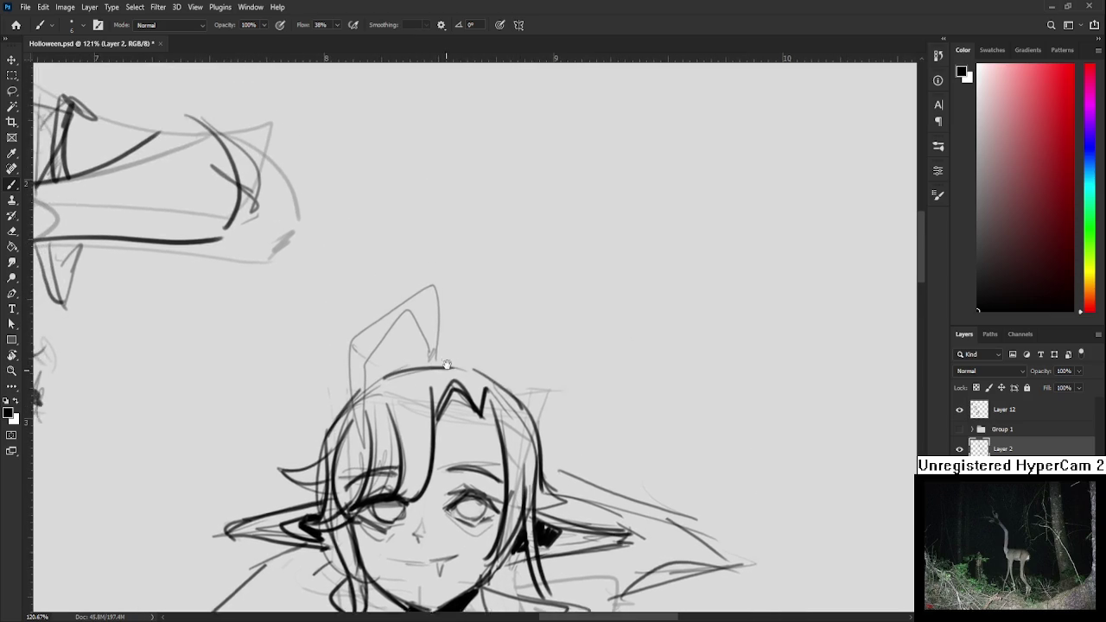
pyautogui.moveTo(422, 380); pyautogui.dragTo(436, 375)
pyautogui.moveTo(431, 304)
pyautogui.mouseDown()
pyautogui.moveTo(345, 370)
pyautogui.moveTo(383, 363)
pyautogui.moveTo(367, 476)
pyautogui.mouseUp()
pyautogui.hotkey('ctrl', 'z')
pyautogui.moveTo(343, 367); pyautogui.dragTo(368, 467)
pyautogui.moveTo(422, 422)
pyautogui.mouseDown()
pyautogui.moveTo(410, 328)
pyautogui.moveTo(388, 324)
pyautogui.mouseUp()
pyautogui.moveTo(517, 438)
pyautogui.mouseDown()
pyautogui.moveTo(524, 400)
pyautogui.moveTo(555, 417)
pyautogui.moveTo(575, 393)
pyautogui.mouseUp()
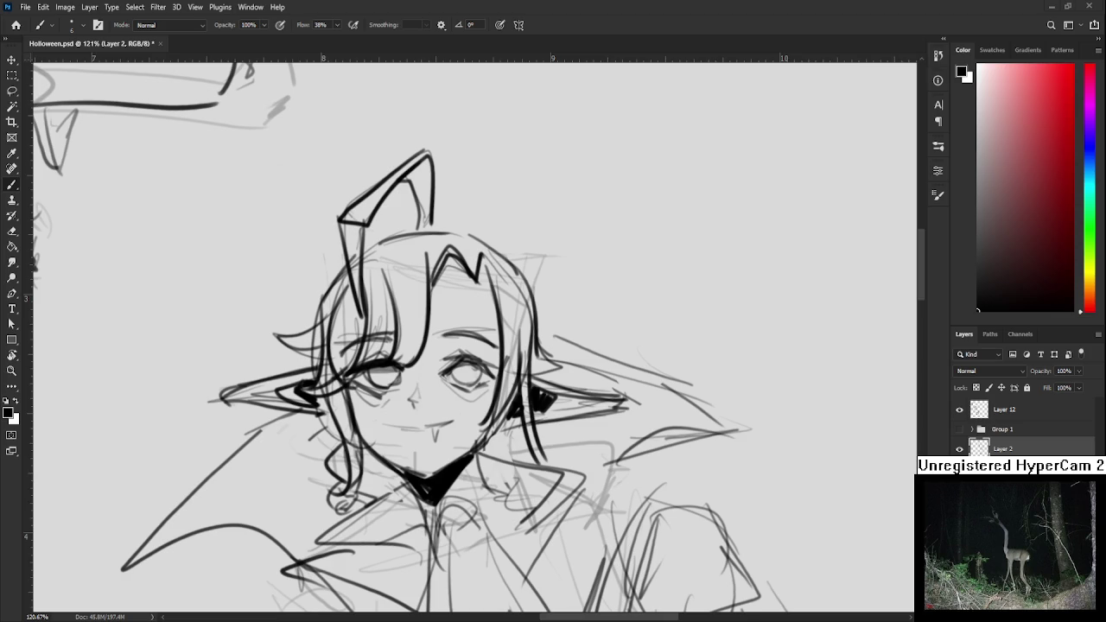
pyautogui.scroll(-5, 551, 423)
# Zoom out and straighten the view, recentring on the pointed-eared figure
pyautogui.scroll(5, 485, 434)
pyautogui.moveTo(486, 435); pyautogui.dragTo(503, 336)
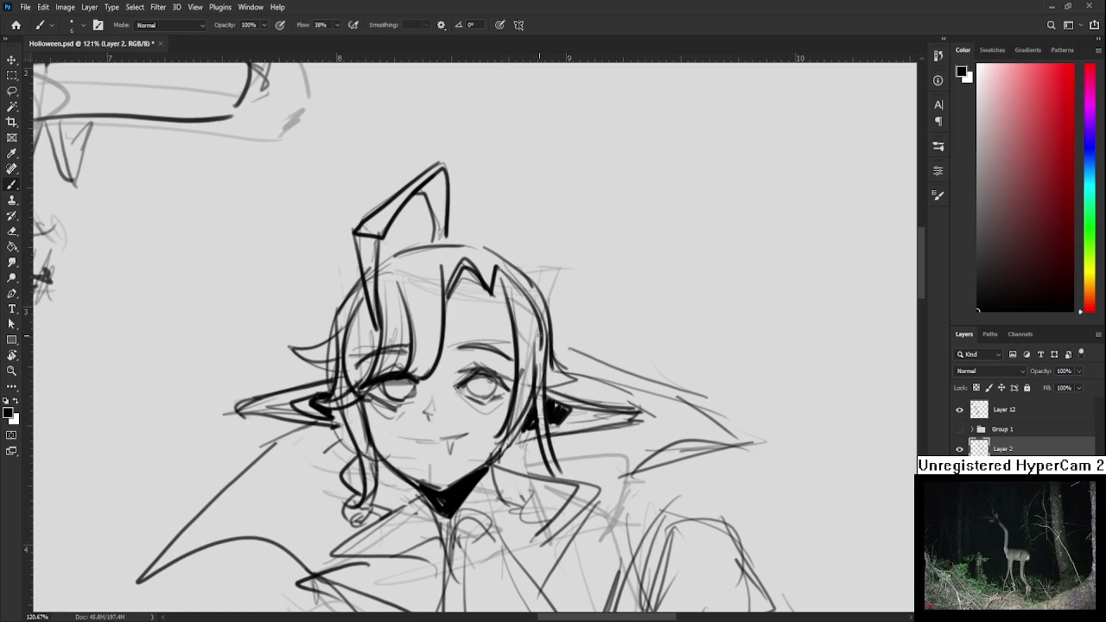
pyautogui.scroll(-2, 500, 403)
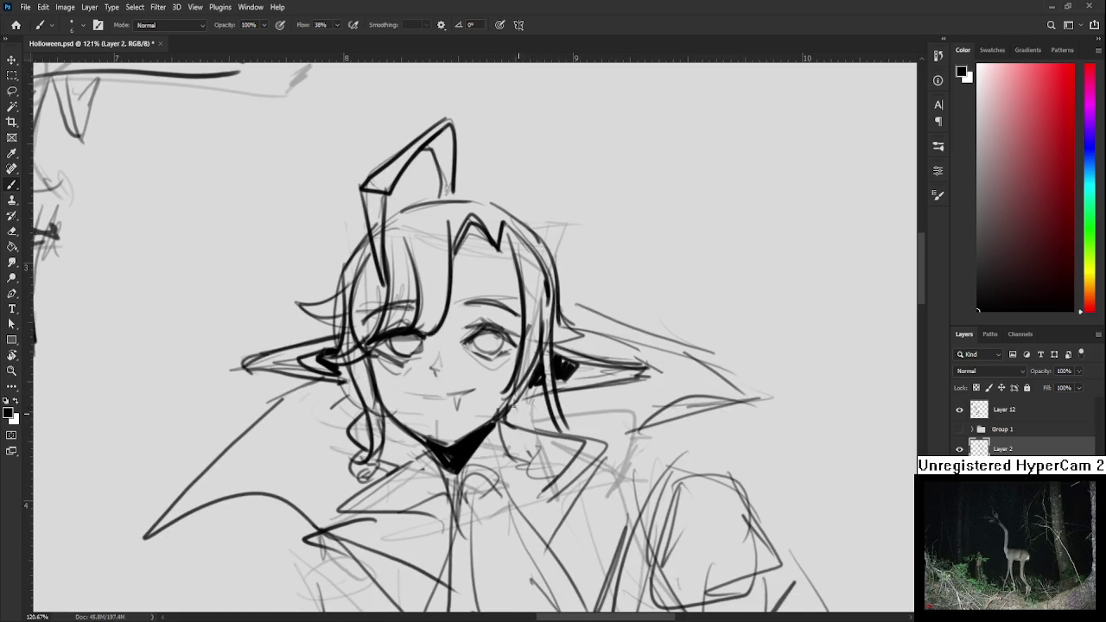
pyautogui.scroll(1, 544, 416)
pyautogui.moveTo(543, 416); pyautogui.dragTo(581, 463)
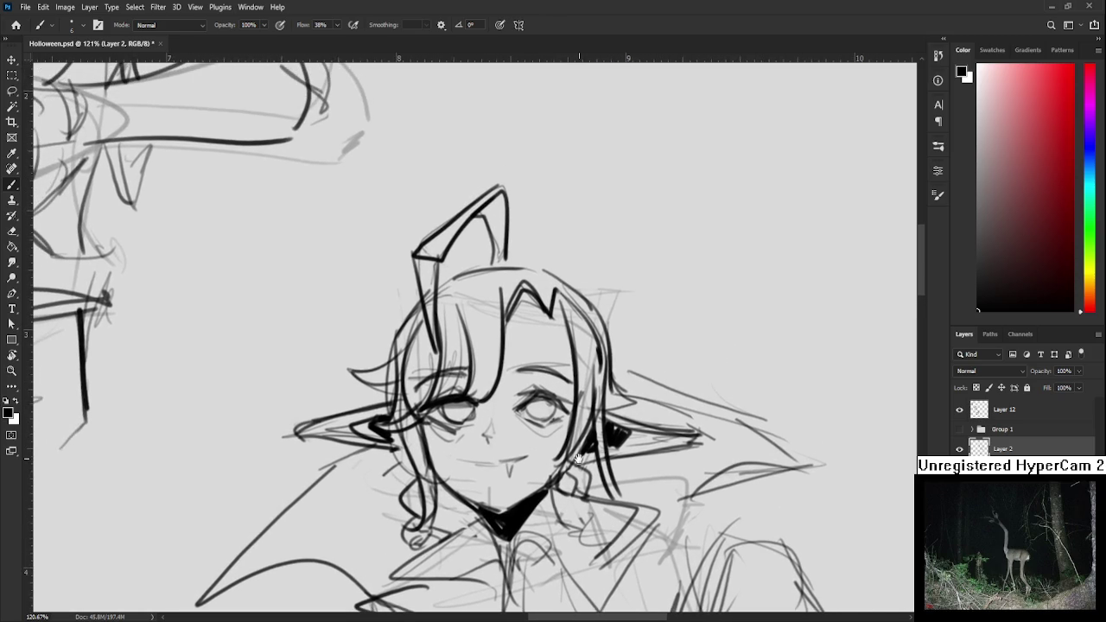
pyautogui.scroll(-5, 574, 446)
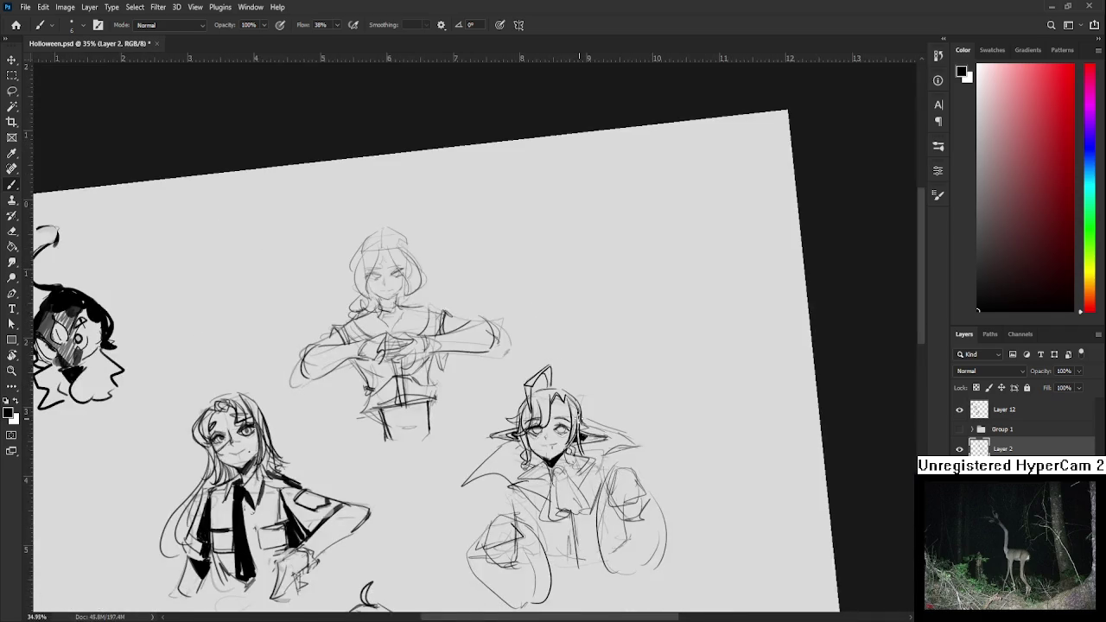
pyautogui.scroll(3, 558, 364)
# Ink the collar edge and the cravat's long line with the brush
pyautogui.press('e')
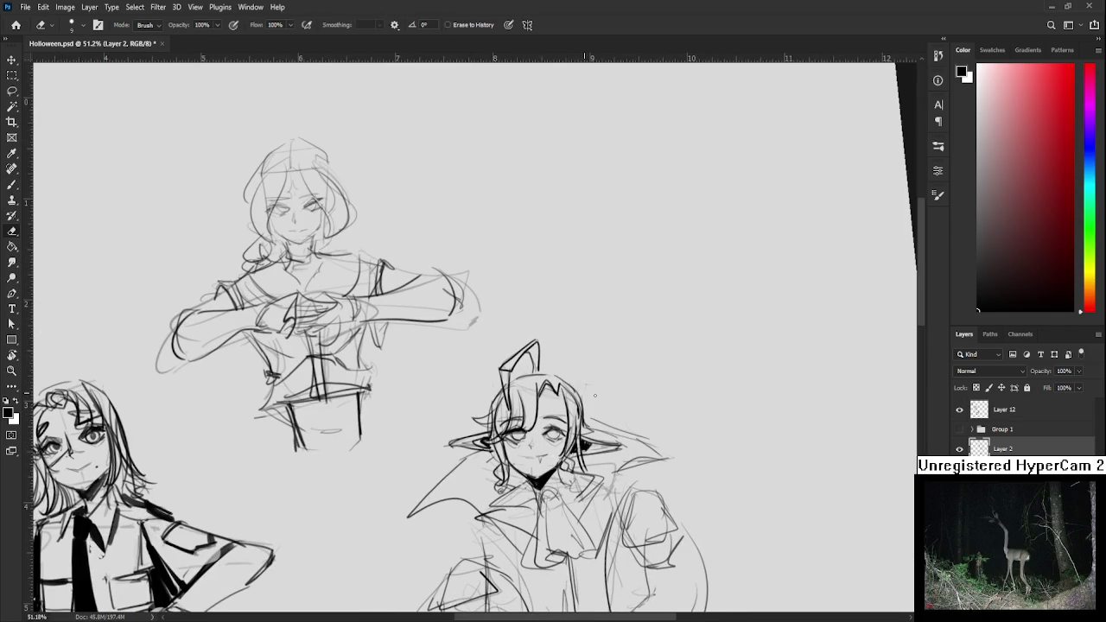
pyautogui.press('b')
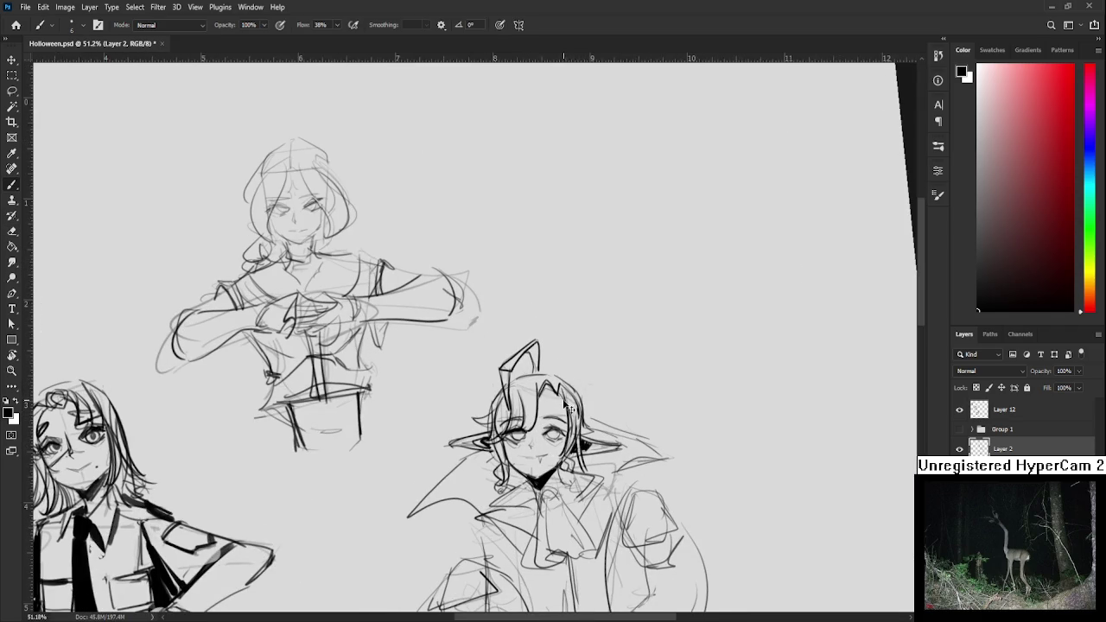
pyautogui.moveTo(596, 436)
pyautogui.mouseDown()
pyautogui.moveTo(558, 374)
pyautogui.moveTo(532, 399)
pyautogui.moveTo(578, 427)
pyautogui.moveTo(534, 452)
pyautogui.mouseUp()
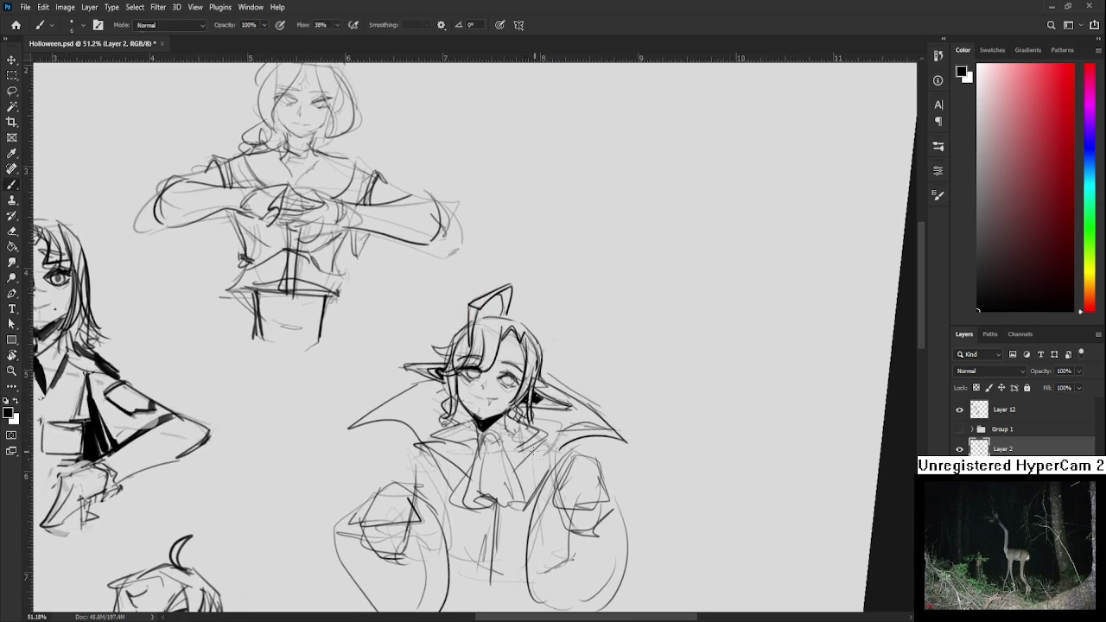
pyautogui.moveTo(481, 429)
pyautogui.mouseDown()
pyautogui.moveTo(494, 442)
pyautogui.moveTo(464, 496)
pyautogui.moveTo(473, 515)
pyautogui.moveTo(499, 507)
pyautogui.moveTo(475, 484)
pyautogui.moveTo(477, 498)
pyautogui.mouseUp()
# Ink the cravat's bottom loop and darken both collar edges beside the knot
pyautogui.moveTo(491, 437)
pyautogui.mouseDown()
pyautogui.moveTo(506, 504)
pyautogui.moveTo(506, 460)
pyautogui.moveTo(524, 508)
pyautogui.moveTo(458, 491)
pyautogui.moveTo(460, 445)
pyautogui.mouseUp()
pyautogui.moveTo(439, 386)
pyautogui.mouseDown()
pyautogui.moveTo(489, 367)
pyautogui.moveTo(480, 403)
pyautogui.moveTo(493, 382)
pyautogui.moveTo(554, 382)
pyautogui.moveTo(522, 407)
pyautogui.moveTo(525, 398)
pyautogui.mouseUp()
pyautogui.hotkey('ctrl', 'z')
pyautogui.hotkey('ctrl', 'z')
pyautogui.hotkey('ctrl', 'z')
pyautogui.moveTo(517, 363)
pyautogui.mouseDown()
pyautogui.moveTo(536, 371)
pyautogui.moveTo(525, 385)
pyautogui.moveTo(543, 408)
pyautogui.mouseUp()
pyautogui.press('e')
pyautogui.press('b')
pyautogui.moveTo(458, 345)
pyautogui.mouseDown()
pyautogui.moveTo(375, 394)
pyautogui.moveTo(444, 403)
pyautogui.mouseUp()
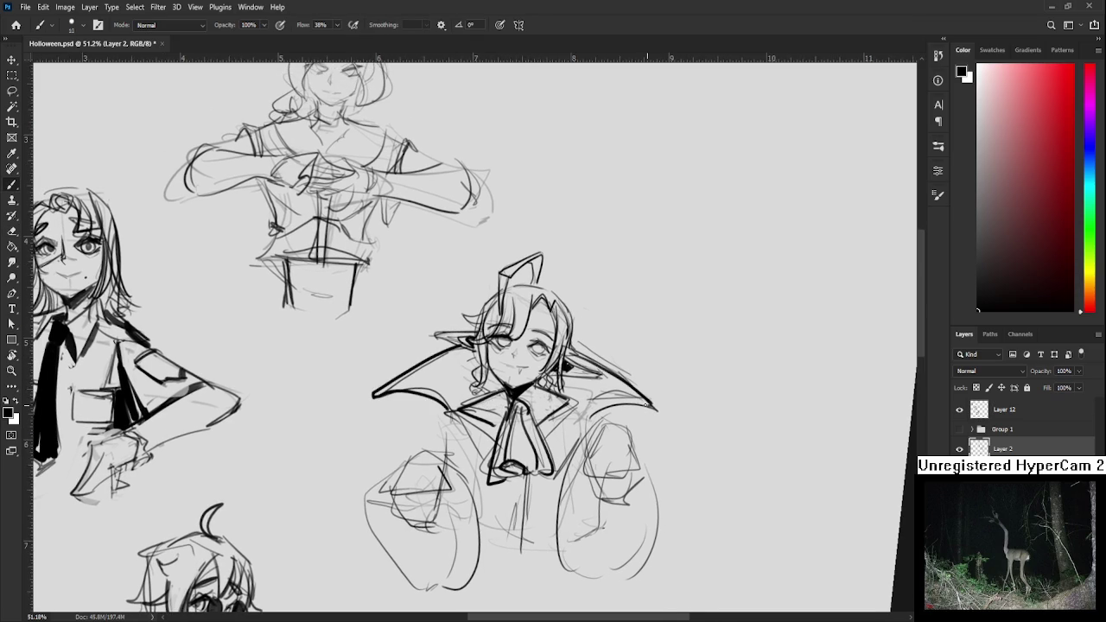
# Erase stray strokes beside the right ear and fill the left collar wing black
pyautogui.press('e')
pyautogui.moveTo(583, 339); pyautogui.dragTo(622, 363)
pyautogui.scroll(-1, 596, 351)
pyautogui.press('b')
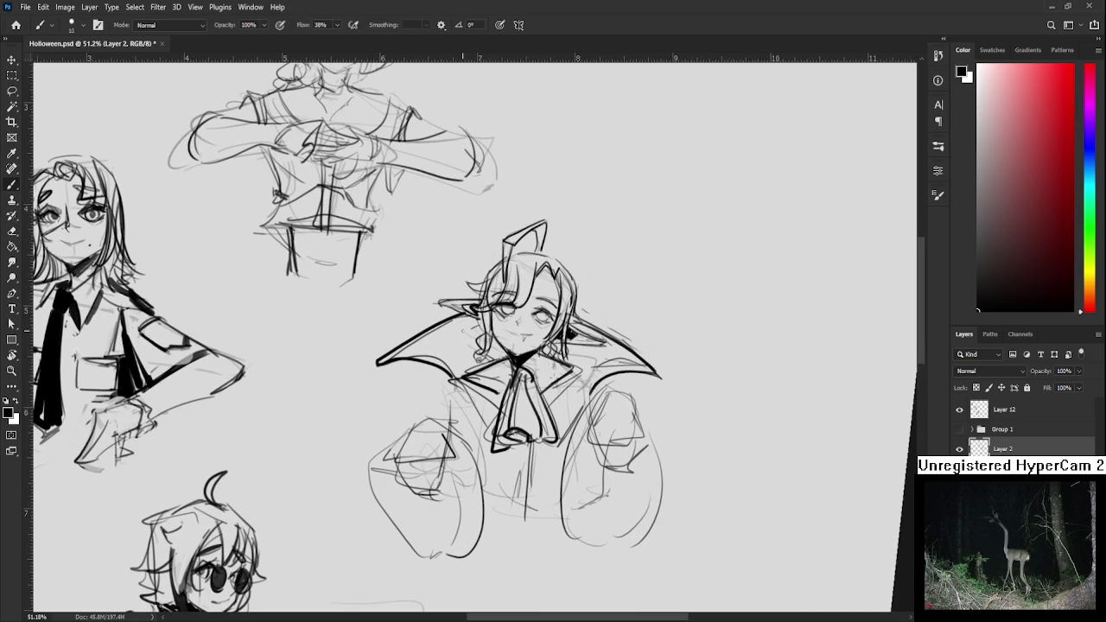
pyautogui.moveTo(434, 331)
pyautogui.mouseDown()
pyautogui.moveTo(400, 354)
pyautogui.moveTo(451, 344)
pyautogui.moveTo(468, 325)
pyautogui.moveTo(460, 369)
pyautogui.moveTo(496, 340)
pyautogui.moveTo(494, 358)
pyautogui.moveTo(519, 388)
pyautogui.mouseUp()
# Level the view and ink the left sleeve with a thick outline and solid black fill
pyautogui.moveTo(517, 432)
pyautogui.mouseDown()
pyautogui.moveTo(517, 453)
pyautogui.moveTo(541, 463)
pyautogui.moveTo(519, 466)
pyautogui.moveTo(544, 484)
pyautogui.moveTo(549, 508)
pyautogui.mouseUp()
pyautogui.moveTo(544, 415)
pyautogui.mouseDown()
pyautogui.moveTo(553, 477)
pyautogui.moveTo(639, 406)
pyautogui.moveTo(650, 373)
pyautogui.moveTo(603, 315)
pyautogui.mouseUp()
pyautogui.press('r')
pyautogui.moveTo(430, 362)
pyautogui.mouseDown()
pyautogui.moveTo(438, 410)
pyautogui.moveTo(413, 529)
pyautogui.mouseUp()
pyautogui.moveTo(385, 423)
pyautogui.mouseDown()
pyautogui.moveTo(372, 467)
pyautogui.moveTo(371, 454)
pyautogui.moveTo(403, 505)
pyautogui.mouseUp()
pyautogui.moveTo(386, 468)
pyautogui.mouseDown()
pyautogui.moveTo(413, 522)
pyautogui.moveTo(406, 505)
pyautogui.moveTo(430, 480)
pyautogui.moveTo(420, 529)
pyautogui.moveTo(439, 456)
pyautogui.moveTo(443, 517)
pyautogui.mouseUp()
pyautogui.moveTo(444, 458)
pyautogui.mouseDown()
pyautogui.moveTo(418, 532)
pyautogui.moveTo(446, 434)
pyautogui.moveTo(453, 453)
pyautogui.mouseUp()
pyautogui.moveTo(454, 501)
pyautogui.mouseDown()
pyautogui.moveTo(447, 430)
pyautogui.moveTo(467, 484)
pyautogui.moveTo(450, 540)
pyautogui.mouseUp()
pyautogui.moveTo(463, 481)
pyautogui.mouseDown()
pyautogui.moveTo(444, 523)
pyautogui.moveTo(426, 530)
pyautogui.moveTo(446, 538)
pyautogui.moveTo(471, 492)
pyautogui.moveTo(378, 567)
pyautogui.mouseUp()
# Fill the right sleeve solid black and paint long black fingers beside it
pyautogui.press('e')
pyautogui.press('b')
pyautogui.moveTo(494, 417)
pyautogui.mouseDown()
pyautogui.moveTo(462, 472)
pyautogui.moveTo(505, 565)
pyautogui.mouseUp()
pyautogui.moveTo(467, 486); pyautogui.dragTo(480, 566)
pyautogui.moveTo(471, 458)
pyautogui.mouseDown()
pyautogui.moveTo(484, 562)
pyautogui.moveTo(488, 480)
pyautogui.moveTo(466, 475)
pyautogui.moveTo(494, 531)
pyautogui.mouseUp()
pyautogui.moveTo(491, 493)
pyautogui.mouseDown()
pyautogui.moveTo(538, 489)
pyautogui.moveTo(528, 501)
pyautogui.mouseUp()
pyautogui.moveTo(535, 458)
pyautogui.mouseDown()
pyautogui.moveTo(517, 487)
pyautogui.moveTo(530, 471)
pyautogui.moveTo(557, 481)
pyautogui.moveTo(496, 566)
pyautogui.moveTo(518, 570)
pyautogui.mouseUp()
pyautogui.moveTo(523, 532)
pyautogui.mouseDown()
pyautogui.moveTo(511, 501)
pyautogui.moveTo(540, 528)
pyautogui.moveTo(527, 570)
pyautogui.mouseUp()
pyautogui.moveTo(553, 518)
pyautogui.mouseDown()
pyautogui.moveTo(536, 571)
pyautogui.moveTo(546, 468)
pyautogui.moveTo(553, 473)
pyautogui.mouseUp()
pyautogui.moveTo(464, 479)
pyautogui.mouseDown()
pyautogui.moveTo(480, 570)
pyautogui.moveTo(535, 572)
pyautogui.moveTo(557, 527)
pyautogui.moveTo(538, 569)
pyautogui.mouseUp()
# Erase to trim both sleeve edges, then add short vertical strokes below the bow
pyautogui.press('e')
pyautogui.moveTo(559, 518)
pyautogui.mouseDown()
pyautogui.moveTo(546, 548)
pyautogui.moveTo(550, 536)
pyautogui.moveTo(522, 537)
pyautogui.mouseUp()
pyautogui.moveTo(484, 518); pyautogui.dragTo(515, 385)
pyautogui.moveTo(390, 451); pyautogui.dragTo(401, 470)
pyautogui.moveTo(411, 427); pyautogui.dragTo(397, 468)
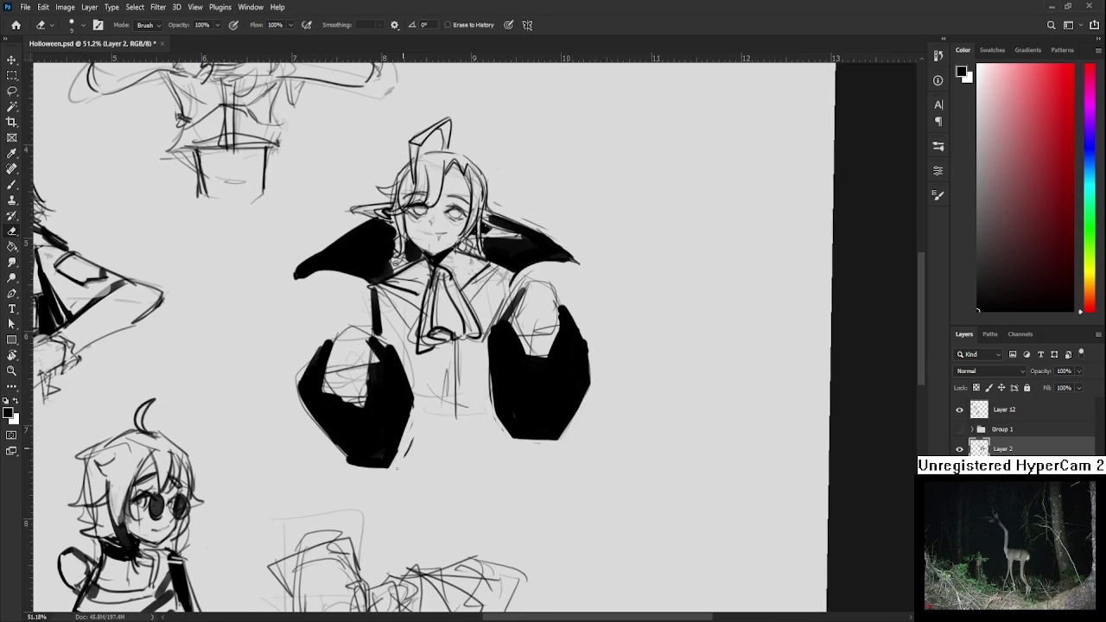
pyautogui.moveTo(411, 410); pyautogui.dragTo(398, 460)
pyautogui.moveTo(460, 400); pyautogui.dragTo(454, 452)
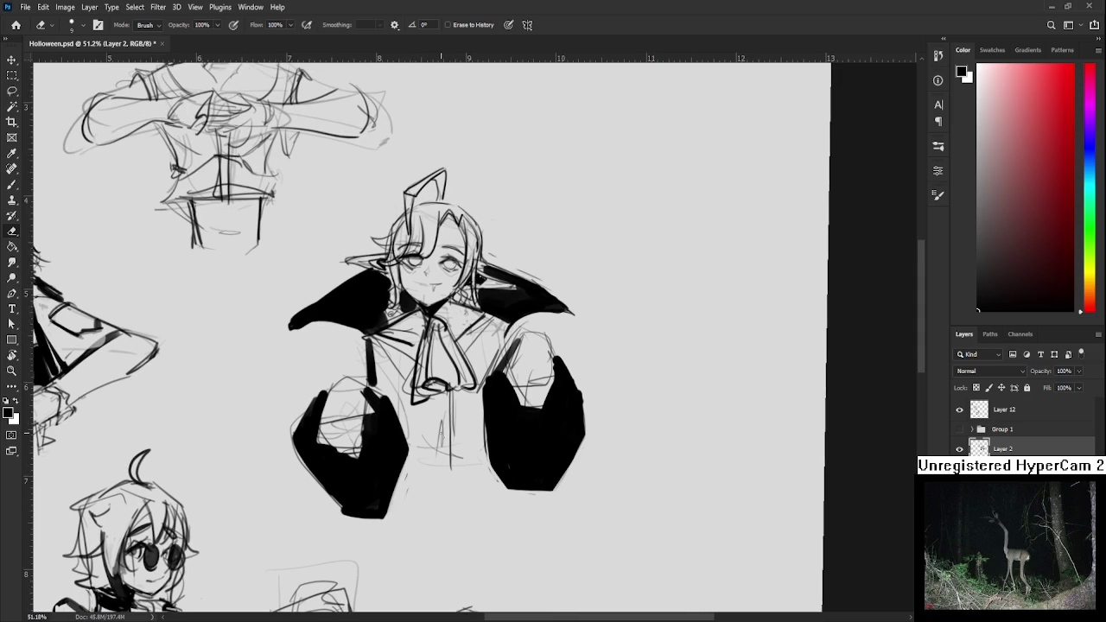
pyautogui.press('b')
pyautogui.moveTo(442, 396); pyautogui.dragTo(450, 475)
# Add small dark strokes near the caped figure's collar
pyautogui.press('e')
pyautogui.press('b')
pyautogui.press('e')
pyautogui.scroll(3, 447, 432)
pyautogui.press('b')
pyautogui.moveTo(451, 406)
pyautogui.mouseDown()
pyautogui.moveTo(478, 425)
pyautogui.moveTo(451, 448)
pyautogui.moveTo(398, 428)
pyautogui.mouseUp()
pyautogui.press('e')
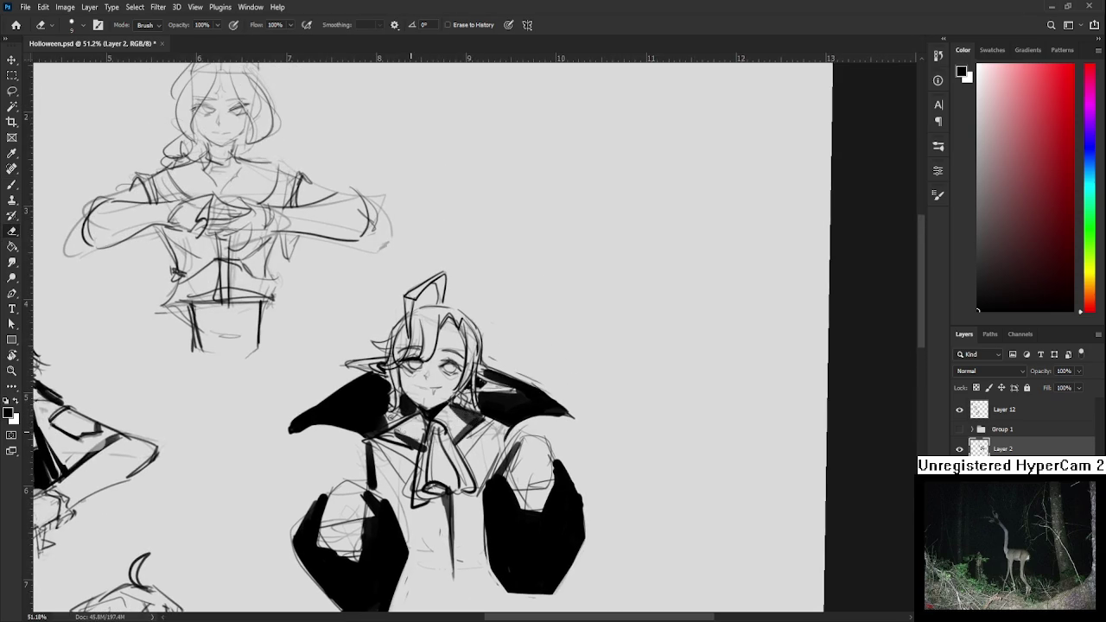
pyautogui.press('b')
pyautogui.moveTo(422, 416)
pyautogui.mouseDown()
pyautogui.moveTo(390, 434)
pyautogui.moveTo(444, 413)
pyautogui.mouseUp()
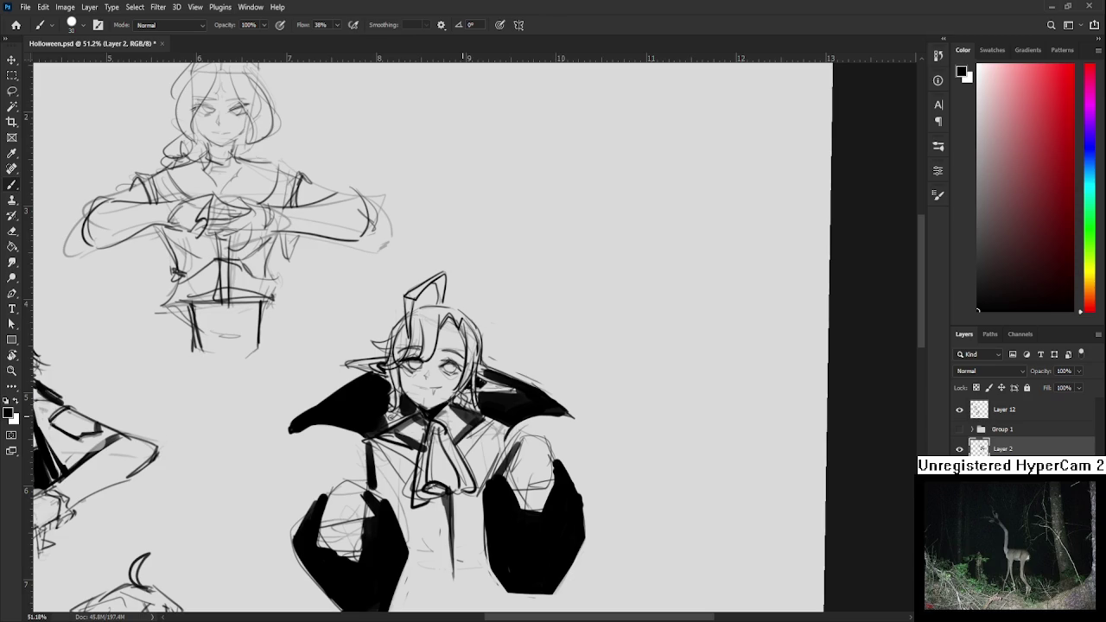
# With a finer brush, draw a hair strand by the left eye and rework the left hand's lines
pyautogui.press('[')
pyautogui.press('[')
pyautogui.press('[')
pyautogui.moveTo(401, 366); pyautogui.dragTo(410, 410)
pyautogui.scroll(-2, 424, 495)
pyautogui.press('e')
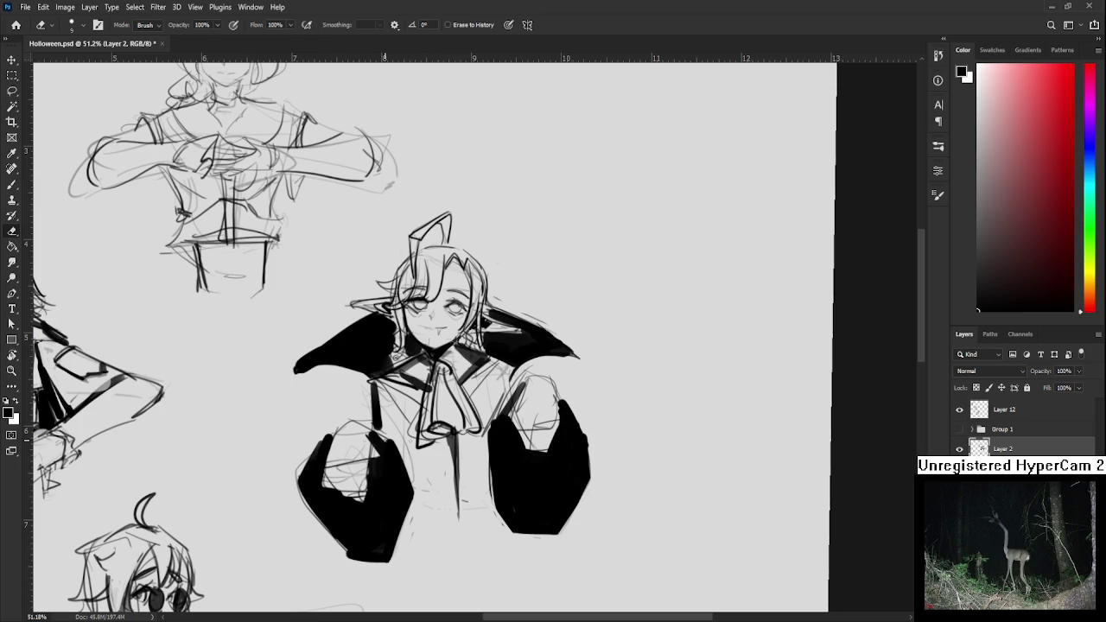
pyautogui.press('b')
pyautogui.moveTo(333, 469); pyautogui.dragTo(365, 500)
# Erase the torso's vertical centre line and lighten stray marks near the collar
pyautogui.moveTo(533, 419)
pyautogui.mouseDown()
pyautogui.moveTo(513, 422)
pyautogui.moveTo(526, 458)
pyautogui.moveTo(535, 429)
pyautogui.moveTo(501, 384)
pyautogui.mouseUp()
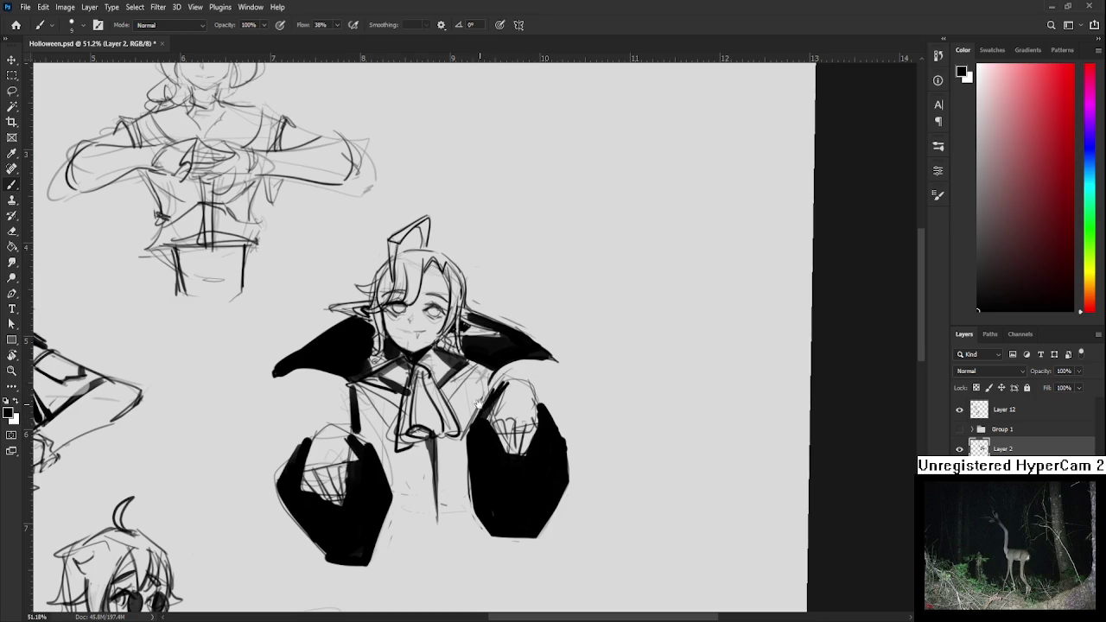
pyautogui.scroll(1, 454, 452)
pyautogui.press('e')
pyautogui.moveTo(438, 470); pyautogui.dragTo(438, 534)
pyautogui.scroll(2, 443, 458)
pyautogui.moveTo(419, 443); pyautogui.dragTo(415, 432)
pyautogui.scroll(2, 445, 392)
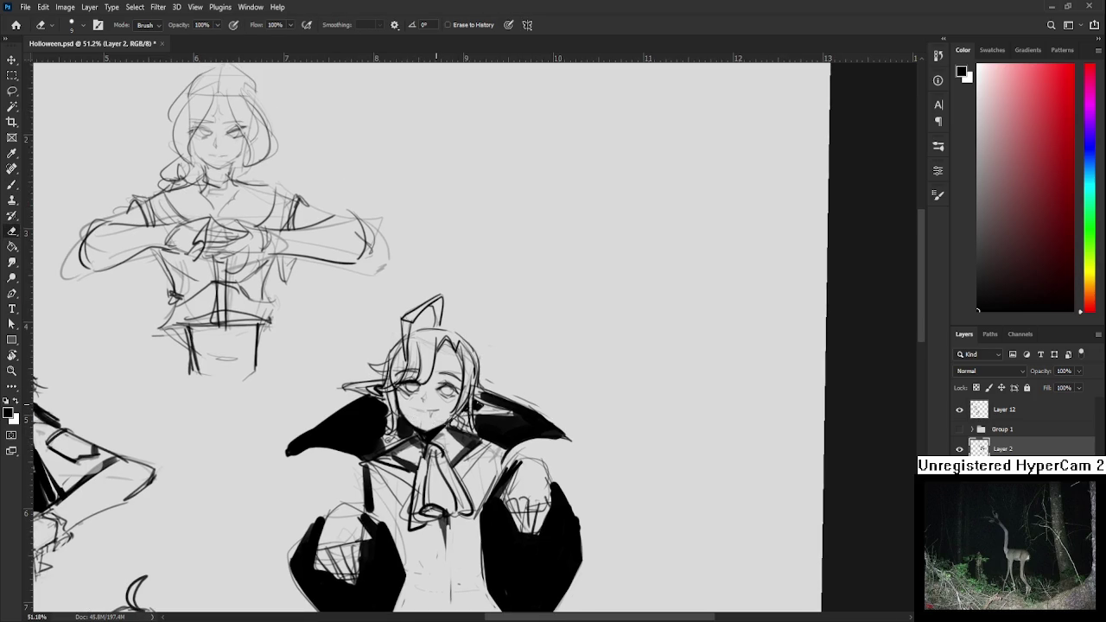
pyautogui.scroll(2, 406, 393)
pyautogui.scroll(2, 406, 393)
pyautogui.scroll(1, 406, 393)
# Paint both irises dark, then lighten the left iris around the pupil
pyautogui.press('b')
pyautogui.moveTo(406, 394)
pyautogui.mouseDown()
pyautogui.moveTo(418, 403)
pyautogui.moveTo(398, 404)
pyautogui.mouseUp()
pyautogui.moveTo(475, 400)
pyautogui.mouseDown()
pyautogui.moveTo(498, 411)
pyautogui.moveTo(474, 396)
pyautogui.mouseUp()
pyautogui.press('e')
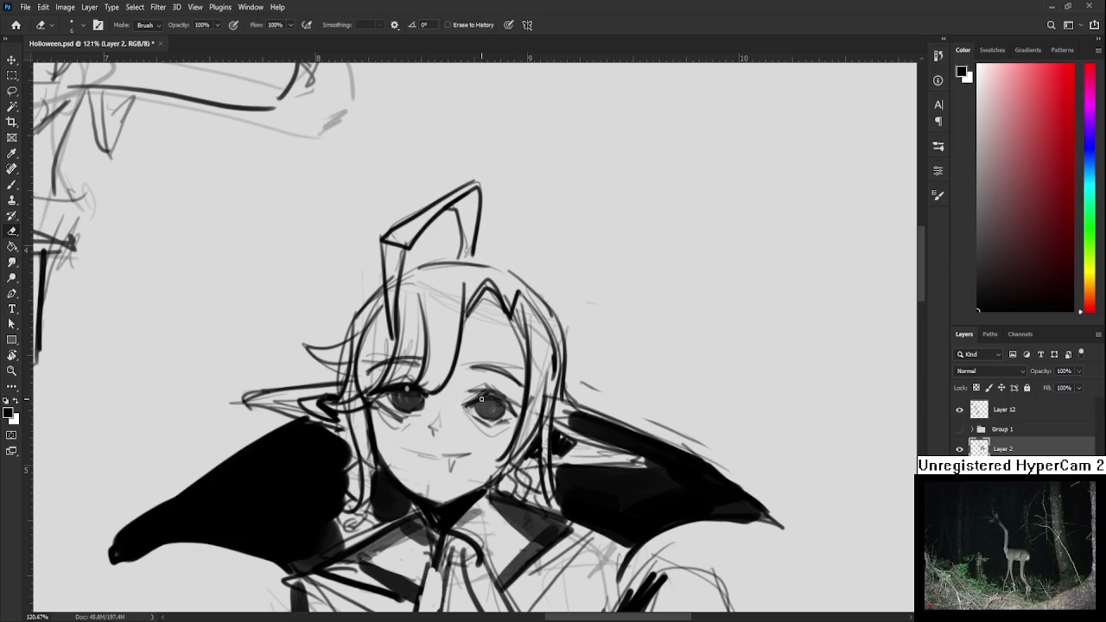
pyautogui.moveTo(410, 401); pyautogui.dragTo(403, 408)
pyautogui.press('b')
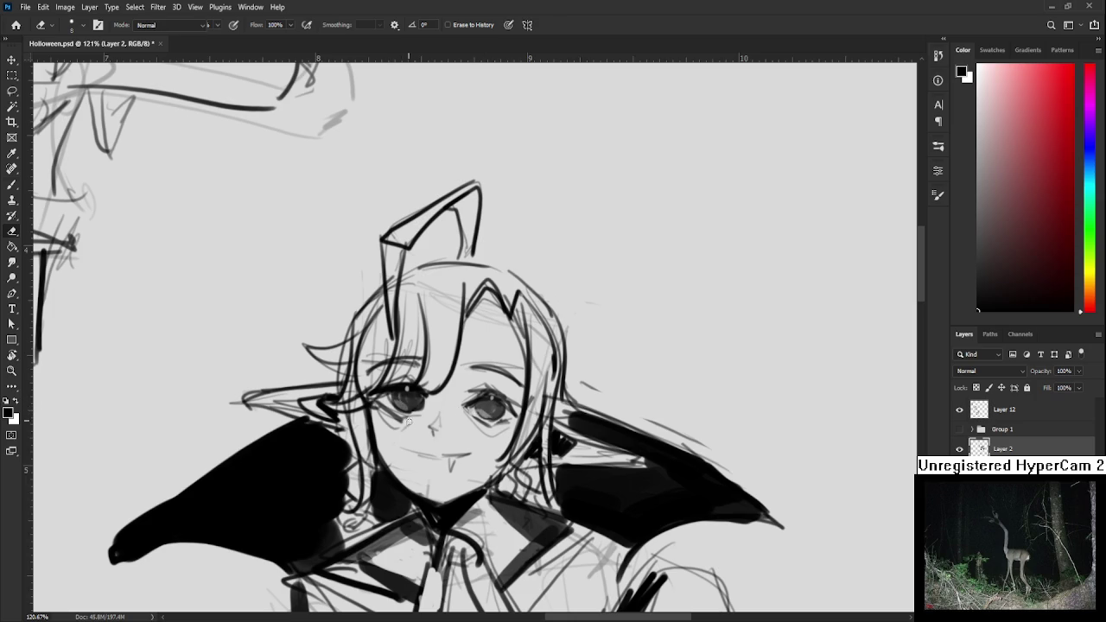
# Add dark strokes under the left eye and lighten faint lines along the left jaw
pyautogui.moveTo(403, 423)
pyautogui.mouseDown()
pyautogui.moveTo(380, 425)
pyautogui.moveTo(429, 433)
pyautogui.moveTo(424, 454)
pyautogui.moveTo(470, 452)
pyautogui.mouseUp()
pyautogui.press('e')
pyautogui.moveTo(380, 445); pyautogui.dragTo(439, 503)
pyautogui.press('b')
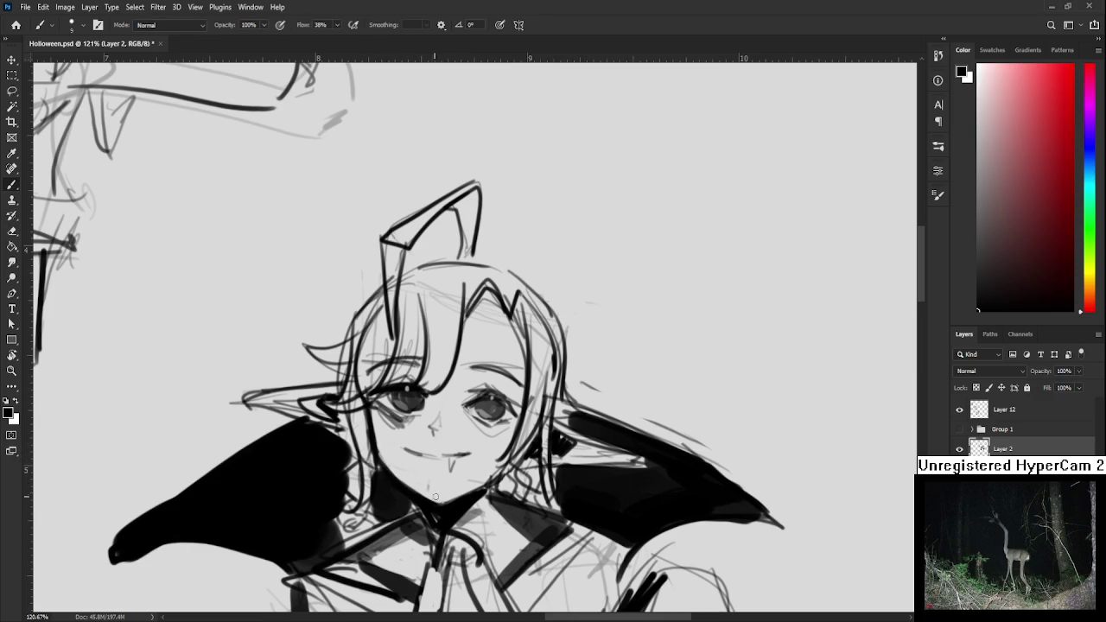
pyautogui.keyDown('alt'); pyautogui.scroll(-2, 468, 499); pyautogui.keyUp('alt')
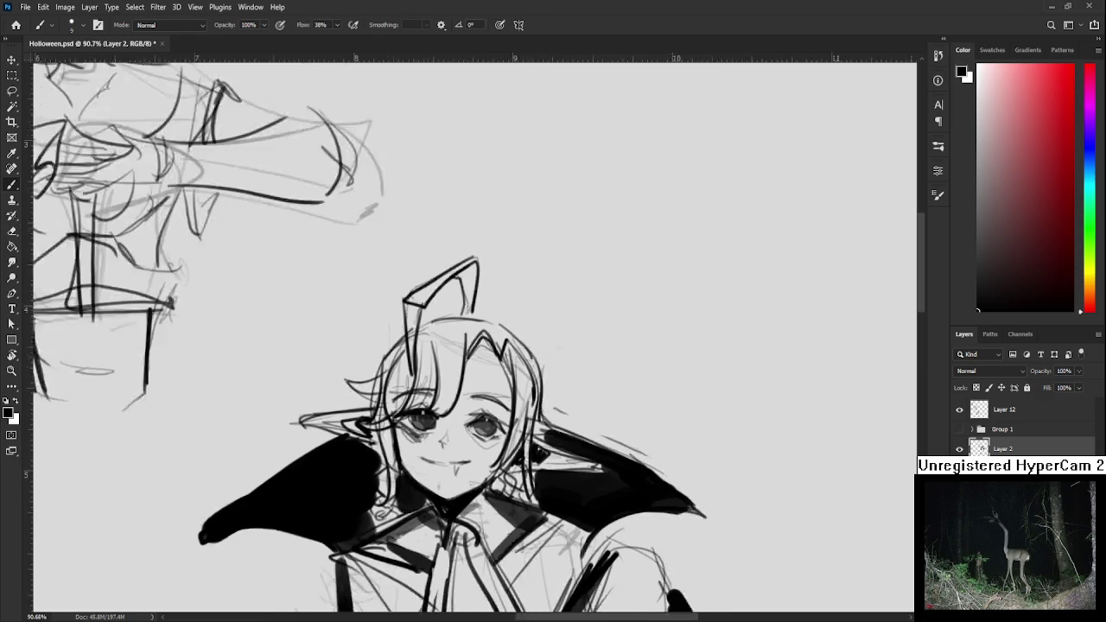
pyautogui.keyDown('alt'); pyautogui.scroll(-2, 484, 506); pyautogui.keyUp('alt')
pyautogui.keyDown('alt'); pyautogui.scroll(-2, 499, 510); pyautogui.keyUp('alt')
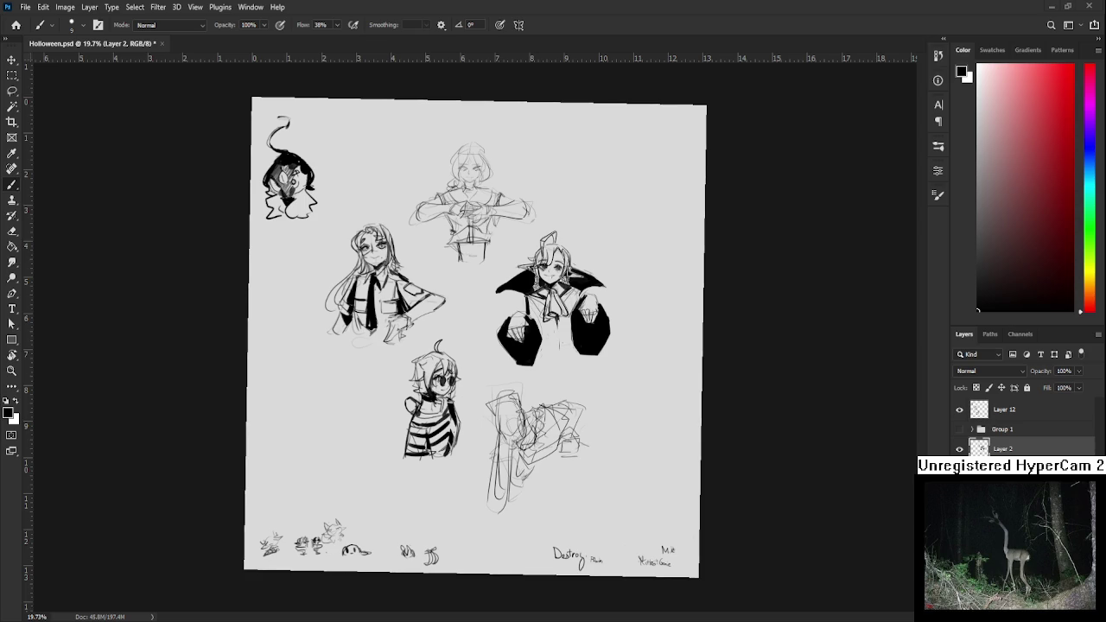
# Zoom in on the striped kid and chainsaw sketch, tilting then resetting the view to level
pyautogui.scroll(2, 562, 283)
pyautogui.scroll(2, 562, 283)
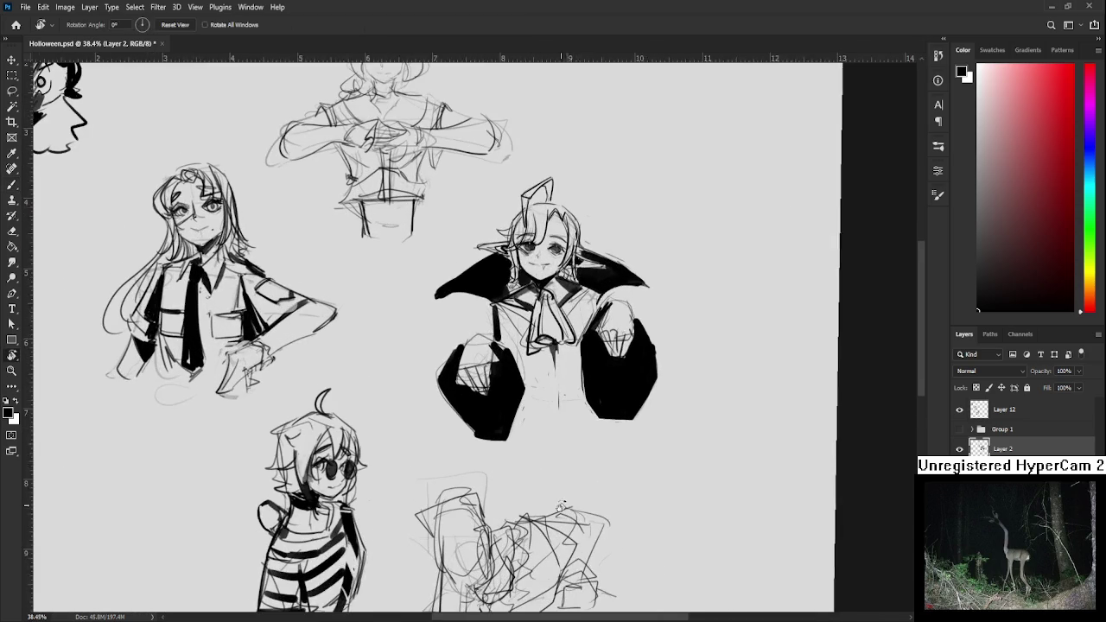
pyautogui.press('e')
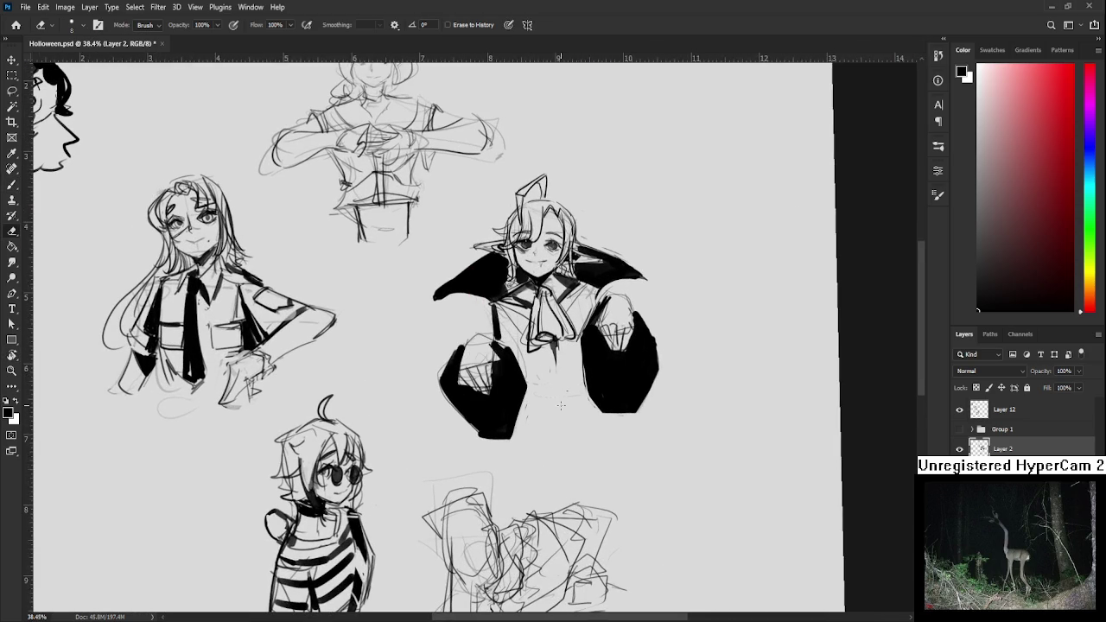
pyautogui.moveTo(561, 405); pyautogui.dragTo(497, 421)
pyautogui.press('b')
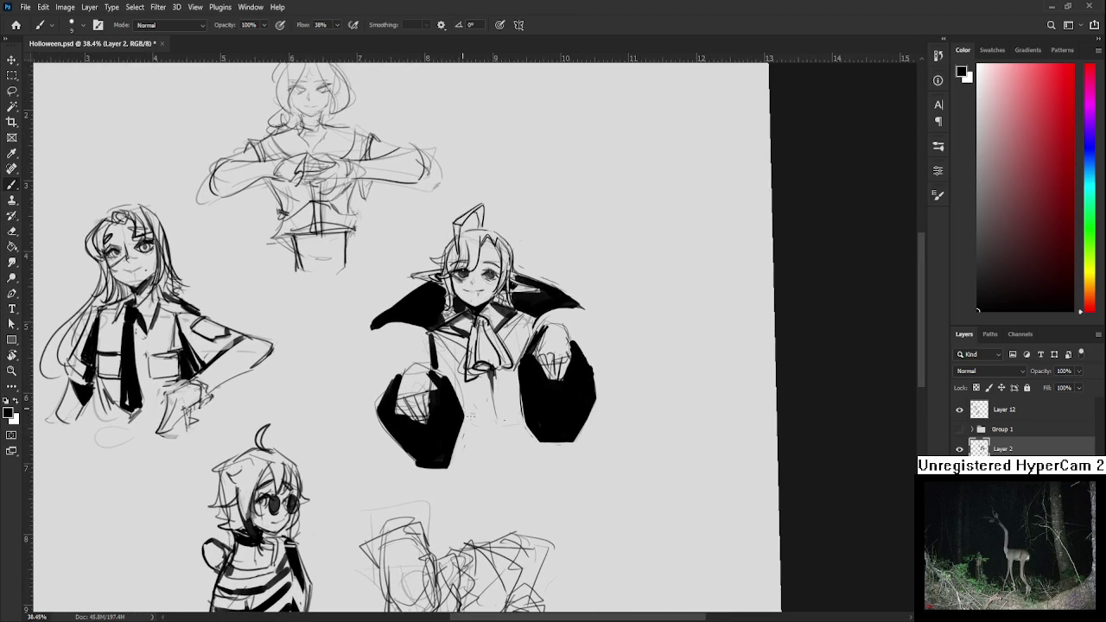
pyautogui.press('r')
pyautogui.moveTo(523, 420); pyautogui.dragTo(525, 478)
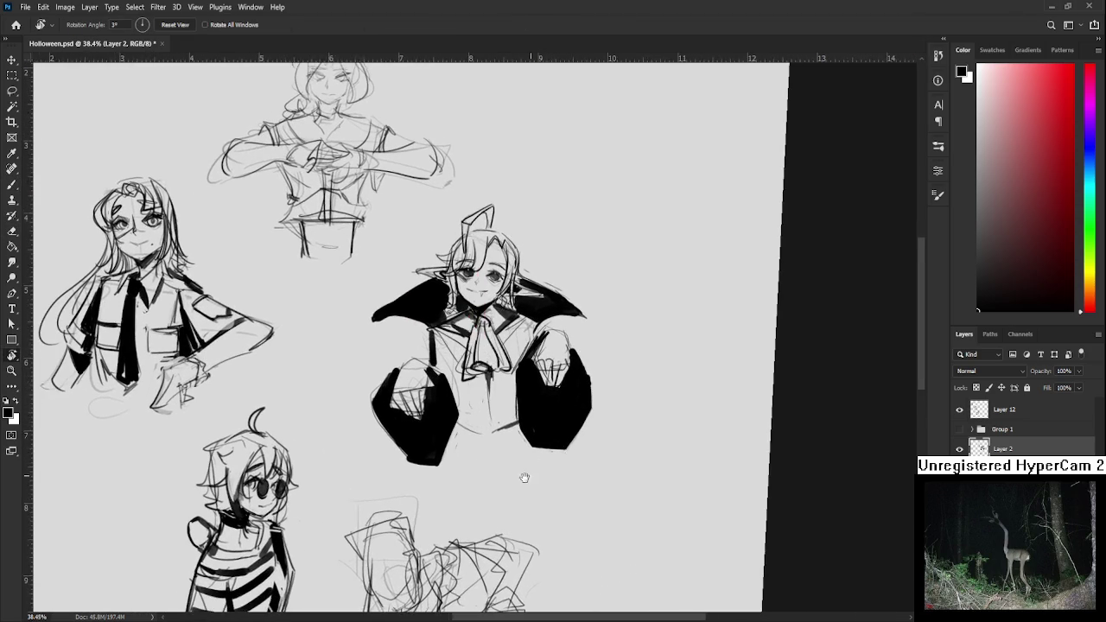
pyautogui.scroll(-1, 525, 478)
pyautogui.scroll(-1, 529, 462)
pyautogui.scroll(-1, 536, 440)
pyautogui.scroll(-1, 542, 424)
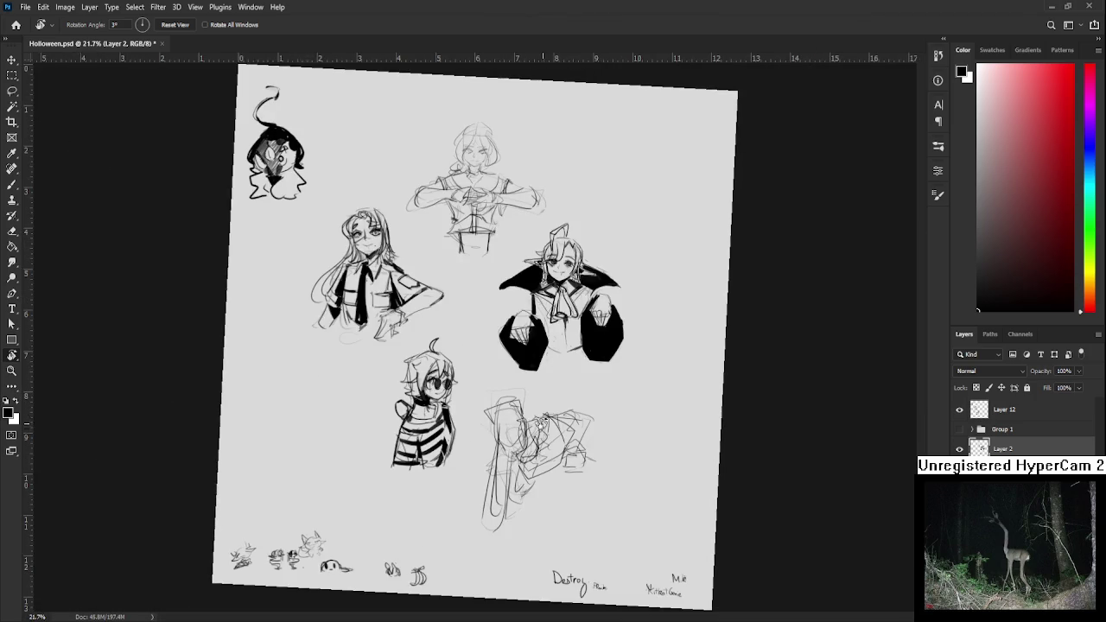
pyautogui.press('Escape')
pyautogui.scroll(3, 531, 441)
pyautogui.scroll(3, 532, 440)
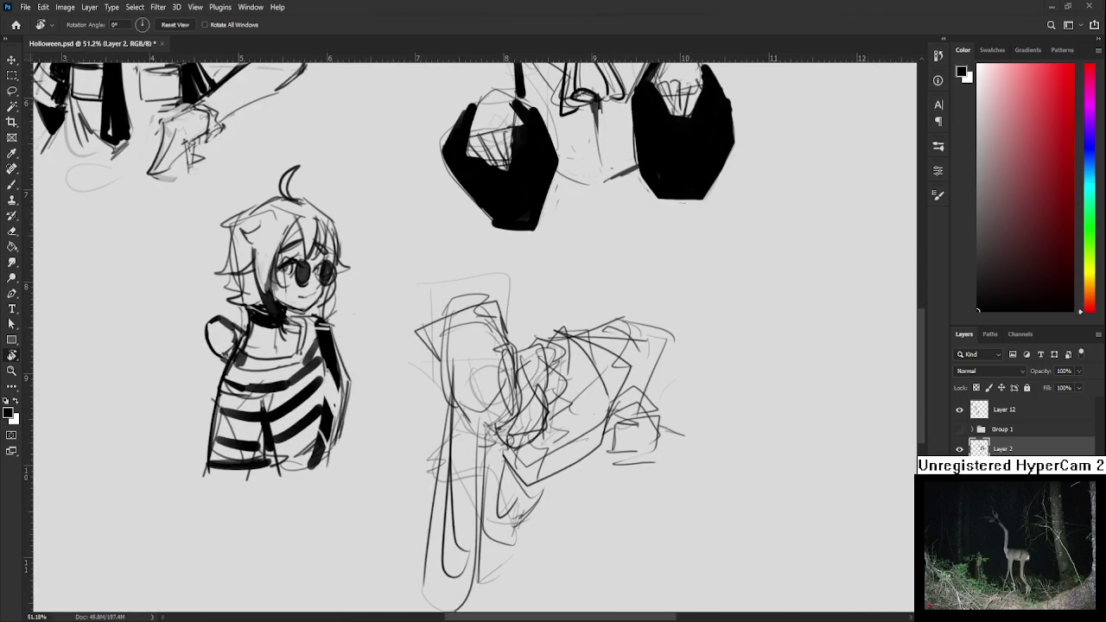
# With a larger brush, ink a thick black stroke down the chainsaw head's left side
pyautogui.press('b')
pyautogui.moveTo(501, 447); pyautogui.dragTo(435, 478)
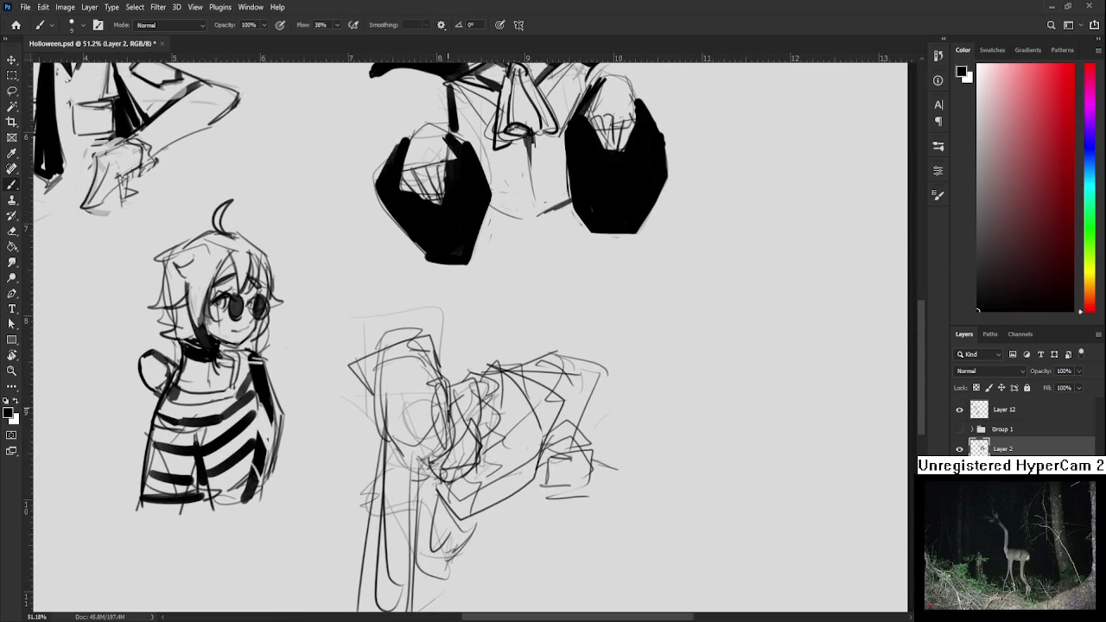
pyautogui.press(']')
pyautogui.press(']')
pyautogui.press(']')
pyautogui.moveTo(441, 388)
pyautogui.mouseDown()
pyautogui.moveTo(445, 436)
pyautogui.moveTo(428, 347)
pyautogui.moveTo(415, 373)
pyautogui.moveTo(411, 341)
pyautogui.moveTo(378, 363)
pyautogui.moveTo(424, 342)
pyautogui.moveTo(398, 354)
pyautogui.moveTo(422, 331)
pyautogui.mouseUp()
pyautogui.hotkey('ctrl', 'z')
pyautogui.press('e')
pyautogui.moveTo(352, 353)
pyautogui.mouseDown()
pyautogui.moveTo(364, 393)
pyautogui.moveTo(384, 389)
pyautogui.moveTo(389, 351)
pyautogui.moveTo(377, 356)
pyautogui.moveTo(374, 420)
pyautogui.mouseUp()
pyautogui.press('b')
# With a smaller brush, darken the left leg line and add curved strokes on the chainsaw face
pyautogui.scroll(-1, 383, 360)
pyautogui.press('e')
pyautogui.press('b')
pyautogui.hotkey('ctrl', 'z')
pyautogui.press('[')
pyautogui.press('[')
pyautogui.press('[')
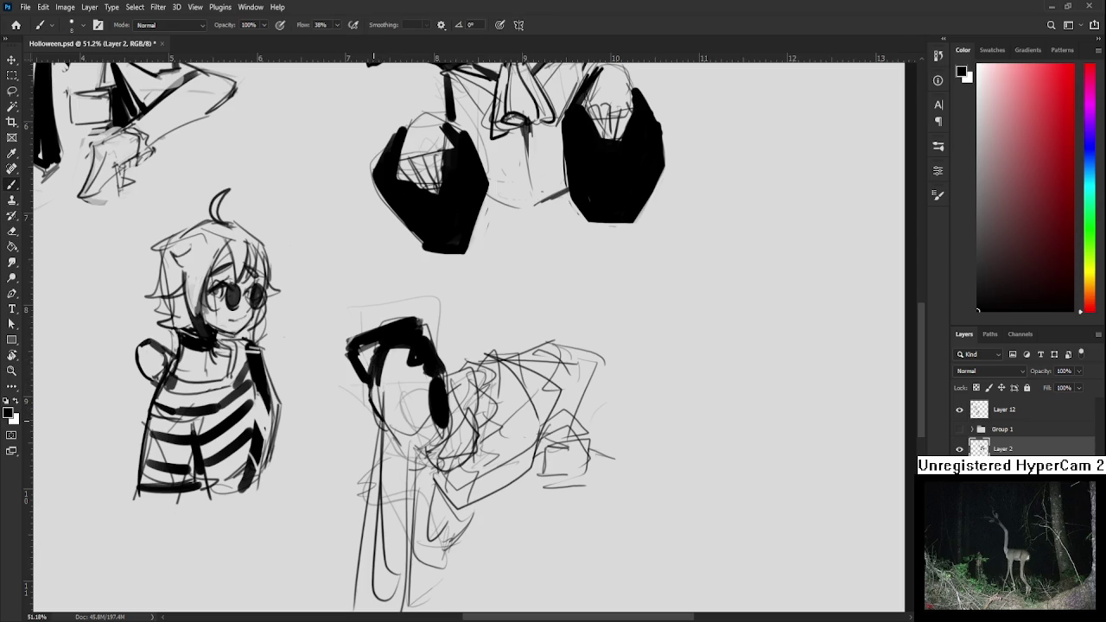
pyautogui.moveTo(384, 380)
pyautogui.mouseDown()
pyautogui.moveTo(403, 449)
pyautogui.moveTo(387, 371)
pyautogui.moveTo(398, 386)
pyautogui.mouseUp()
pyautogui.press('e')
pyautogui.press('b')
pyautogui.moveTo(396, 344); pyautogui.dragTo(402, 386)
pyautogui.moveTo(398, 347)
pyautogui.mouseDown()
pyautogui.moveTo(399, 382)
pyautogui.moveTo(411, 382)
pyautogui.mouseUp()
# Erase stray face marks and add short dark strokes along the lower jaw and chin
pyautogui.press('e')
pyautogui.moveTo(412, 344)
pyautogui.mouseDown()
pyautogui.moveTo(411, 356)
pyautogui.moveTo(411, 329)
pyautogui.mouseUp()
pyautogui.press('b')
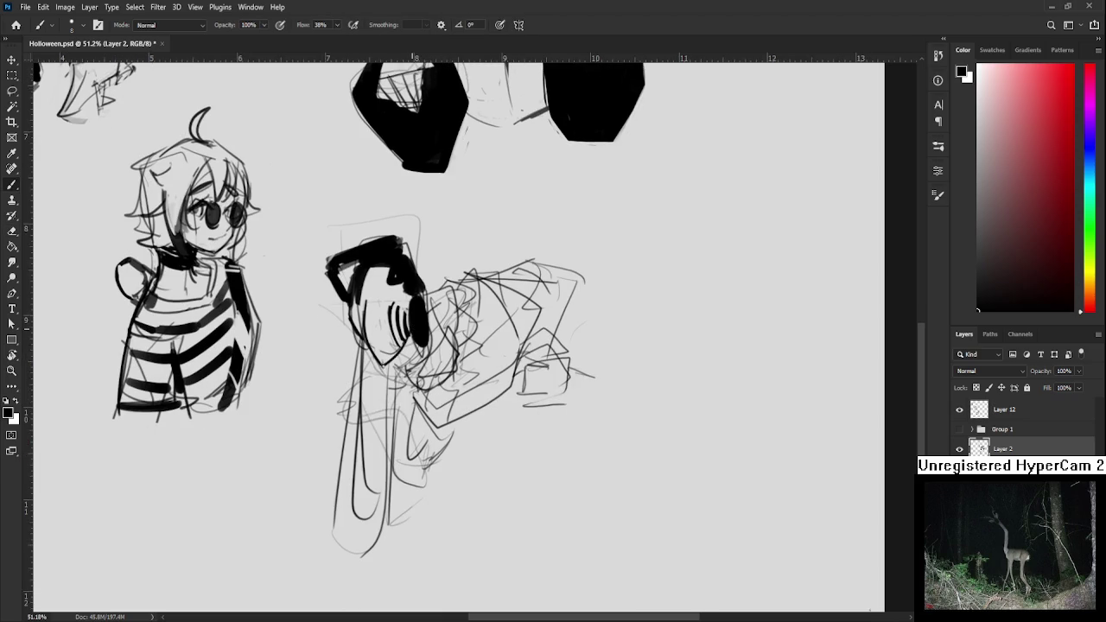
pyautogui.moveTo(381, 365); pyautogui.dragTo(394, 371)
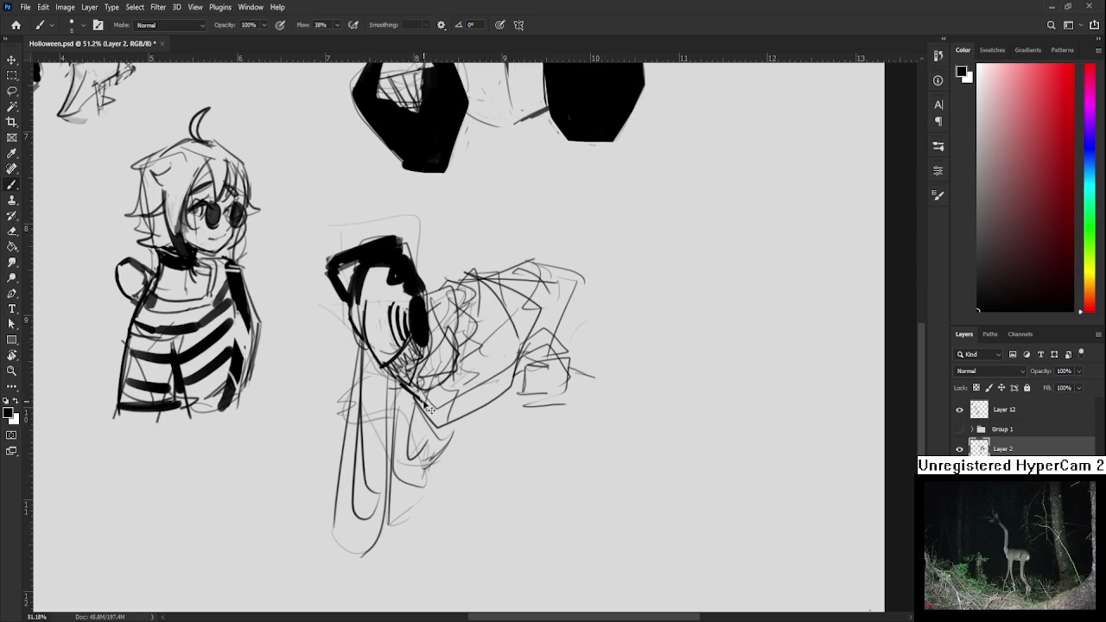
pyautogui.moveTo(438, 342); pyautogui.dragTo(426, 394)
pyautogui.hotkey('ctrl', 'z')
pyautogui.hotkey('ctrl', 'z')
pyautogui.moveTo(427, 339); pyautogui.dragTo(416, 371)
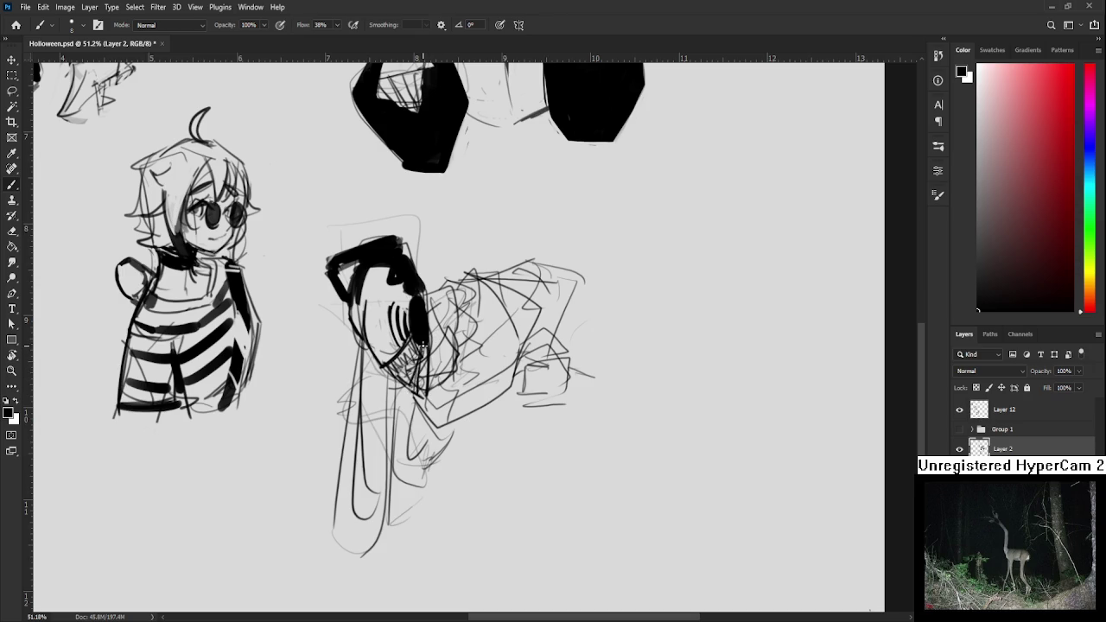
pyautogui.press(']')
pyautogui.press(']')
pyautogui.press(']')
pyautogui.moveTo(421, 354); pyautogui.dragTo(423, 398)
pyautogui.moveTo(399, 331); pyautogui.dragTo(394, 390)
pyautogui.press('[')
pyautogui.press('[')
pyautogui.press('e')
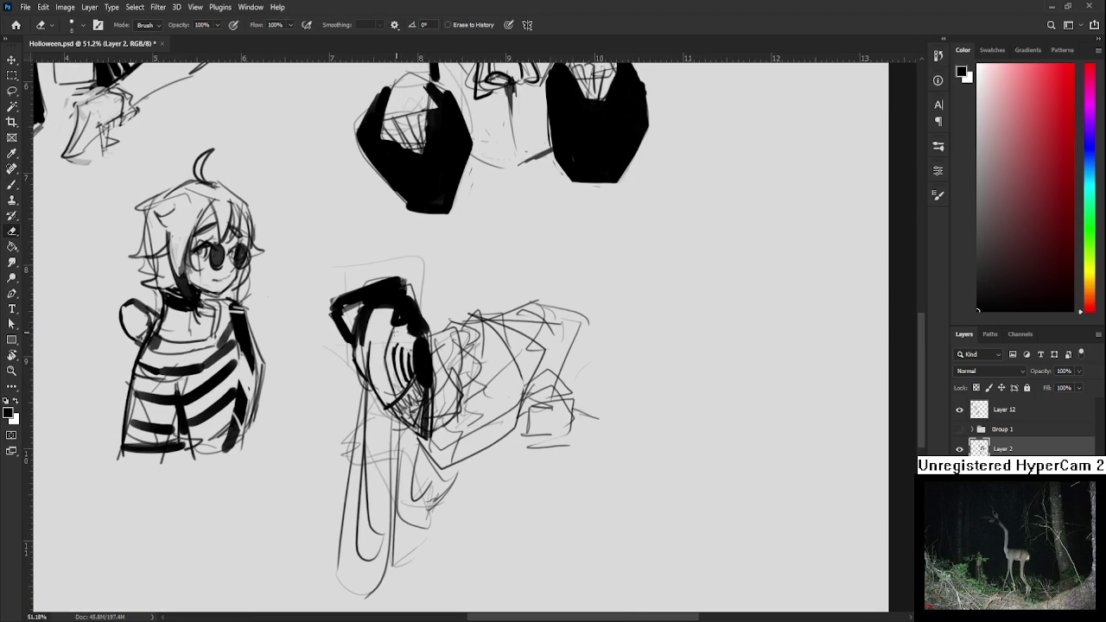
pyautogui.press(']')
pyautogui.press(']')
pyautogui.press(']')
# Erase the blade's inner sketch lines and ink its right edge down to the tip
pyautogui.scroll(-2, 408, 365)
pyautogui.moveTo(373, 359); pyautogui.dragTo(363, 480)
pyautogui.moveTo(370, 420)
pyautogui.mouseDown()
pyautogui.moveTo(376, 519)
pyautogui.moveTo(389, 503)
pyautogui.moveTo(393, 389)
pyautogui.mouseUp()
pyautogui.moveTo(370, 526)
pyautogui.mouseDown()
pyautogui.moveTo(363, 355)
pyautogui.moveTo(345, 554)
pyautogui.moveTo(370, 565)
pyautogui.moveTo(353, 511)
pyautogui.moveTo(368, 508)
pyautogui.mouseUp()
pyautogui.press('b')
pyautogui.moveTo(381, 331)
pyautogui.mouseDown()
pyautogui.moveTo(380, 467)
pyautogui.moveTo(368, 507)
pyautogui.mouseUp()
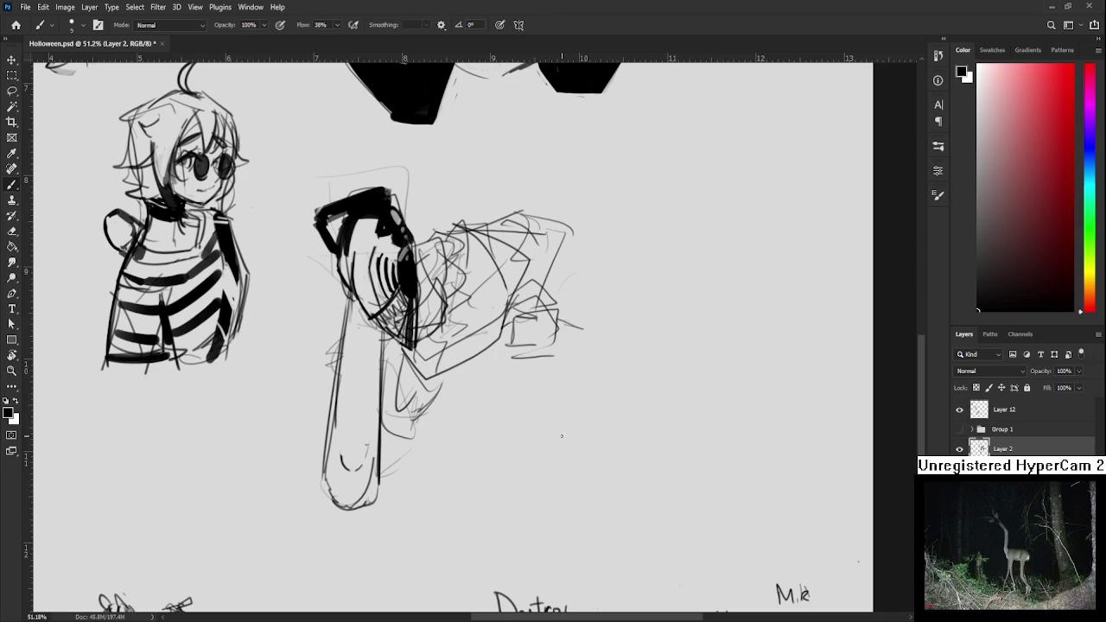
# Try a ridge stroke on the chainsaw body, then ink a thin line along the blade's left edge
pyautogui.scroll(2, 373, 358)
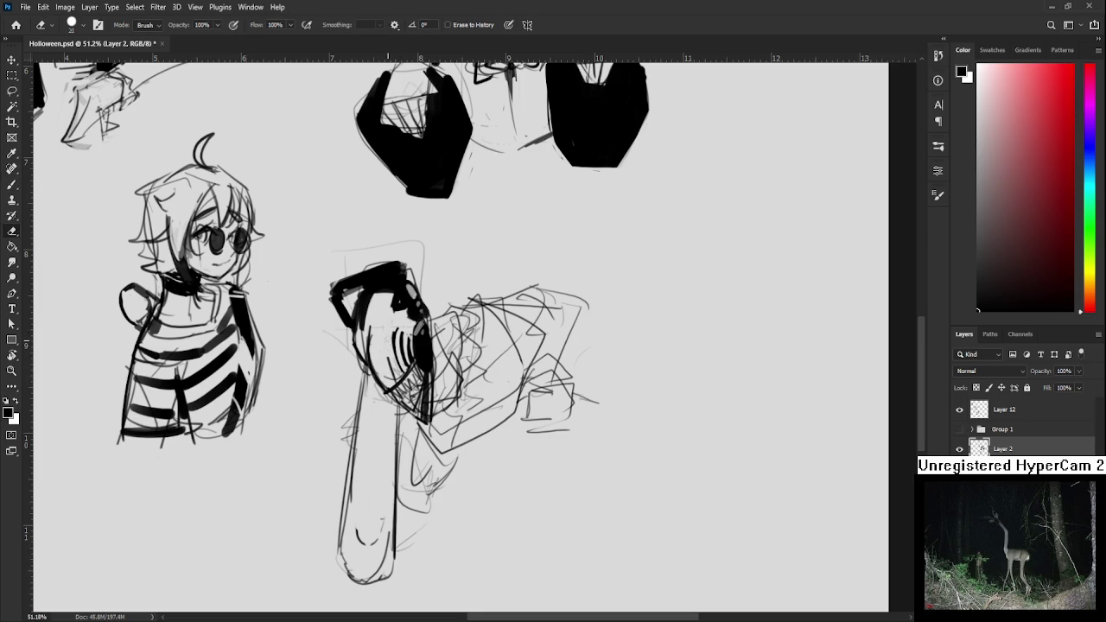
pyautogui.moveTo(386, 327); pyautogui.dragTo(377, 380)
pyautogui.hotkey('ctrl', 'z')
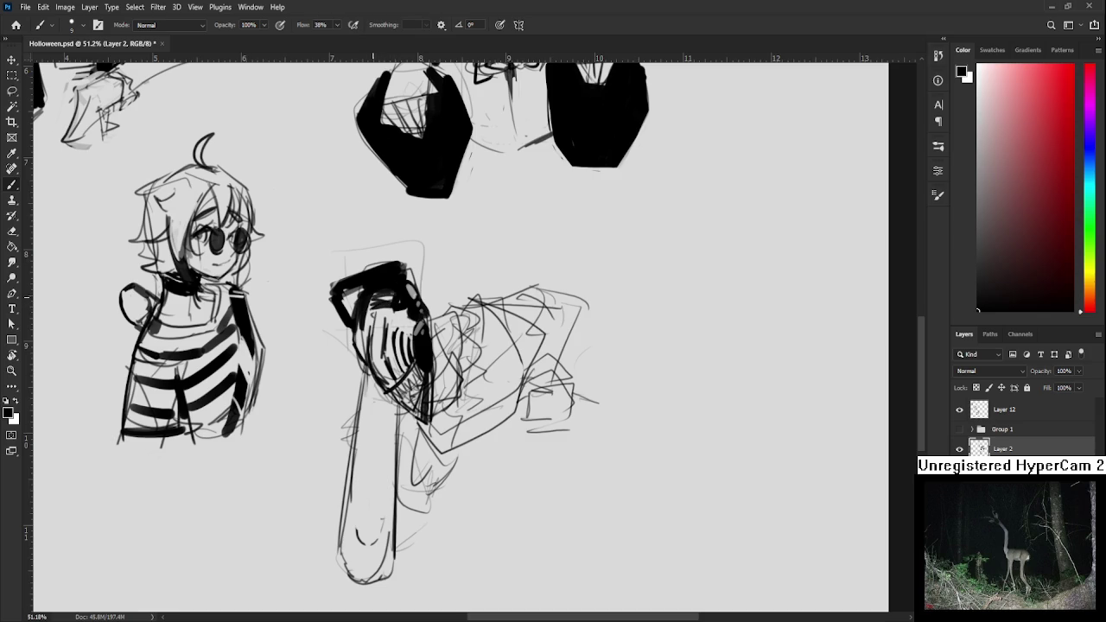
pyautogui.press('e')
pyautogui.press('b')
pyautogui.scroll(-1, 418, 345)
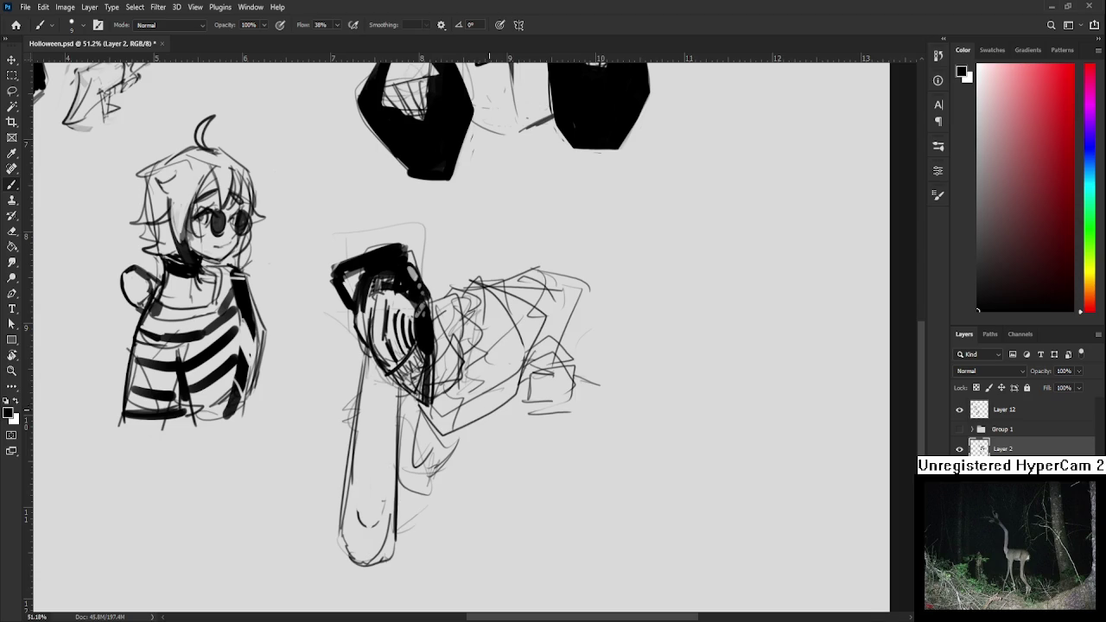
pyautogui.moveTo(371, 350)
pyautogui.mouseDown()
pyautogui.moveTo(357, 512)
pyautogui.moveTo(373, 558)
pyautogui.mouseUp()
pyautogui.moveTo(370, 345)
pyautogui.mouseDown()
pyautogui.moveTo(338, 544)
pyautogui.moveTo(355, 563)
pyautogui.moveTo(382, 568)
pyautogui.moveTo(399, 546)
pyautogui.moveTo(406, 382)
pyautogui.mouseUp()
# Draw the blade's inner left line and outline its rounded bottom
pyautogui.moveTo(364, 353)
pyautogui.mouseDown()
pyautogui.moveTo(369, 546)
pyautogui.moveTo(389, 562)
pyautogui.mouseUp()
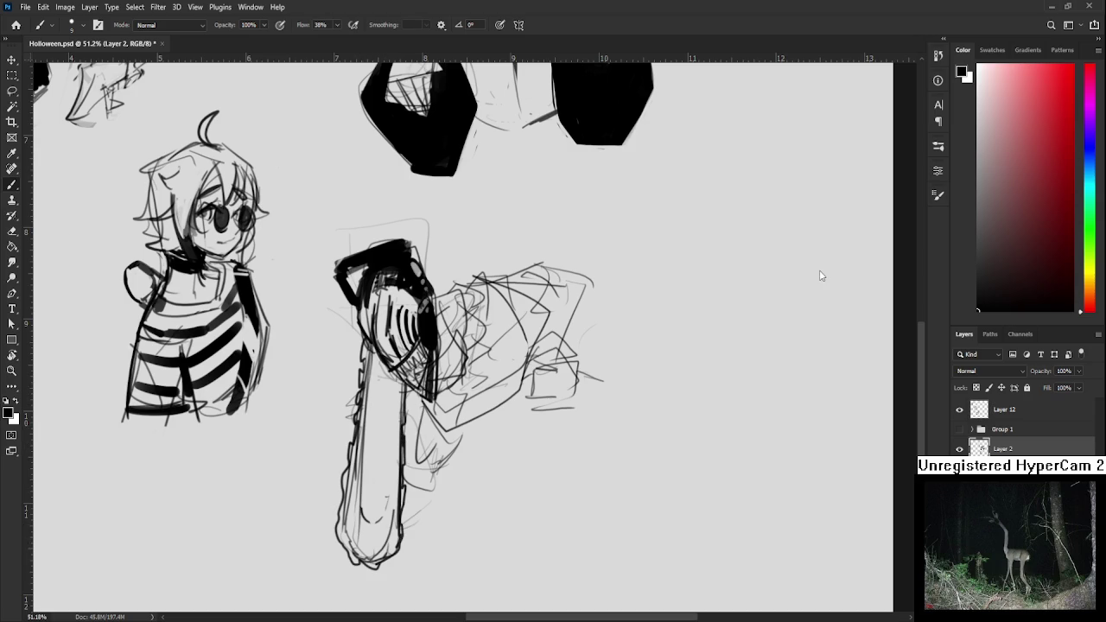
pyautogui.moveTo(344, 527)
pyautogui.mouseDown()
pyautogui.moveTo(370, 557)
pyautogui.moveTo(389, 552)
pyautogui.moveTo(394, 529)
pyautogui.moveTo(358, 550)
pyautogui.moveTo(351, 513)
pyautogui.mouseUp()
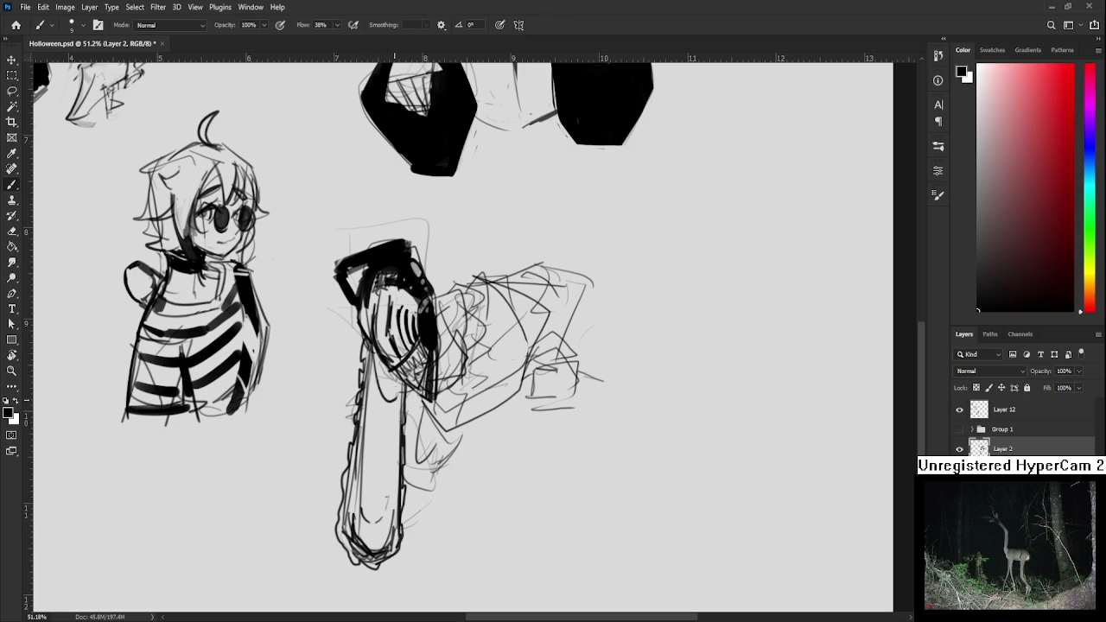
pyautogui.scroll(3, 408, 367)
pyautogui.moveTo(409, 442)
pyautogui.mouseDown()
pyautogui.moveTo(420, 432)
pyautogui.moveTo(411, 429)
pyautogui.mouseUp()
# With a larger brush, lay a thick dark stroke below the chainsaw head and erase its overshoots
pyautogui.press(']')
pyautogui.moveTo(403, 495)
pyautogui.mouseDown()
pyautogui.moveTo(448, 493)
pyautogui.moveTo(491, 465)
pyautogui.moveTo(496, 419)
pyautogui.mouseUp()
pyautogui.moveTo(495, 458); pyautogui.dragTo(515, 410)
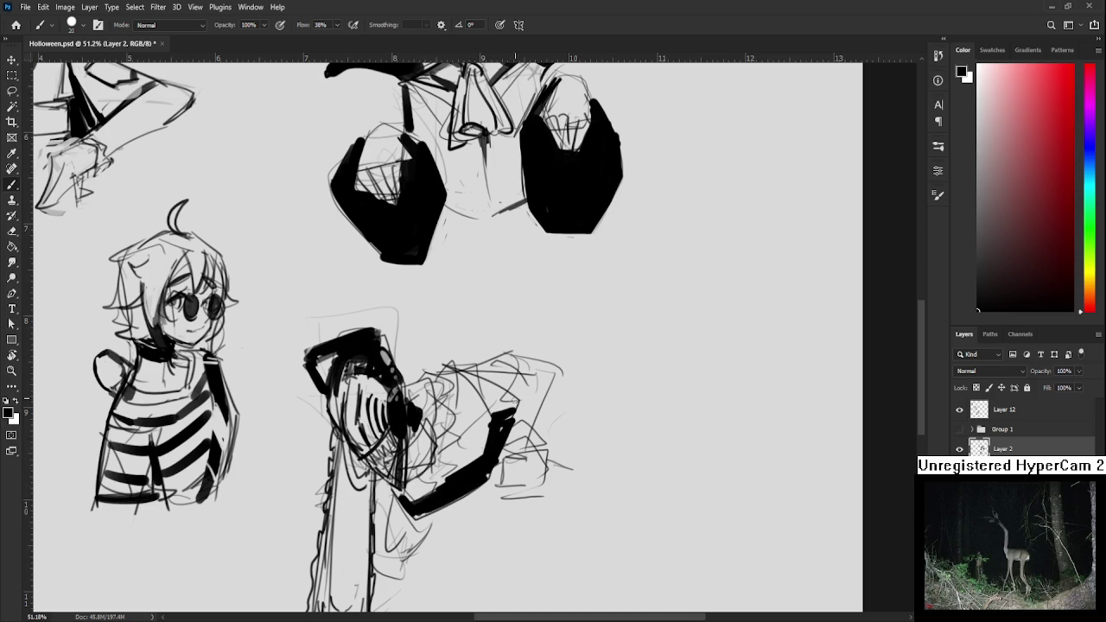
pyautogui.press('e')
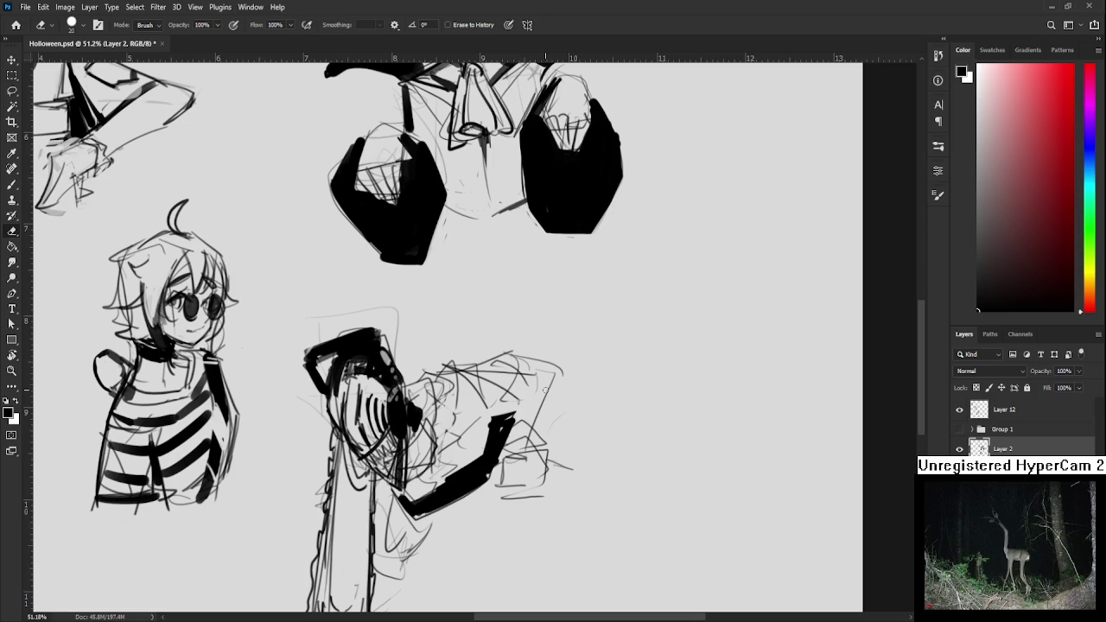
pyautogui.moveTo(544, 390); pyautogui.dragTo(609, 374)
pyautogui.press('b')
pyautogui.moveTo(515, 349); pyautogui.dragTo(501, 408)
pyautogui.press('e')
pyautogui.moveTo(510, 350)
pyautogui.mouseDown()
pyautogui.moveTo(494, 371)
pyautogui.moveTo(503, 406)
pyautogui.moveTo(487, 363)
pyautogui.moveTo(499, 399)
pyautogui.moveTo(484, 404)
pyautogui.moveTo(612, 326)
pyautogui.mouseUp()
pyautogui.press('b')
# Try strokes on the figure's right side, undo the trials, and erase stray lines beside the arm
pyautogui.hotkey('ctrl', 'z')
pyautogui.moveTo(554, 348)
pyautogui.mouseDown()
pyautogui.moveTo(600, 328)
pyautogui.moveTo(611, 396)
pyautogui.mouseUp()
pyautogui.hotkey('ctrl', 'z')
pyautogui.moveTo(581, 355); pyautogui.dragTo(621, 330)
pyautogui.moveTo(614, 354); pyautogui.dragTo(590, 385)
pyautogui.moveTo(609, 345); pyautogui.dragTo(548, 396)
pyautogui.hotkey('ctrl', 'z')
pyautogui.hotkey('ctrl', 'z')
pyautogui.hotkey('ctrl', 'z')
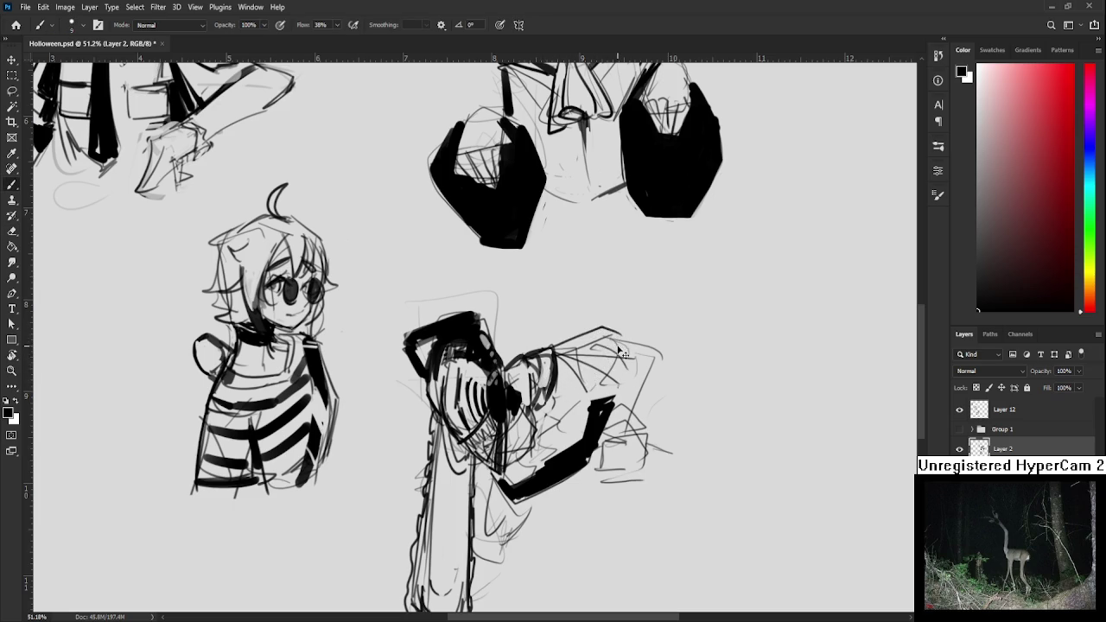
pyautogui.moveTo(620, 352); pyautogui.dragTo(584, 388)
pyautogui.press('e')
pyautogui.moveTo(484, 383)
pyautogui.mouseDown()
pyautogui.moveTo(499, 427)
pyautogui.moveTo(504, 381)
pyautogui.moveTo(514, 378)
pyautogui.mouseUp()
pyautogui.press('b')
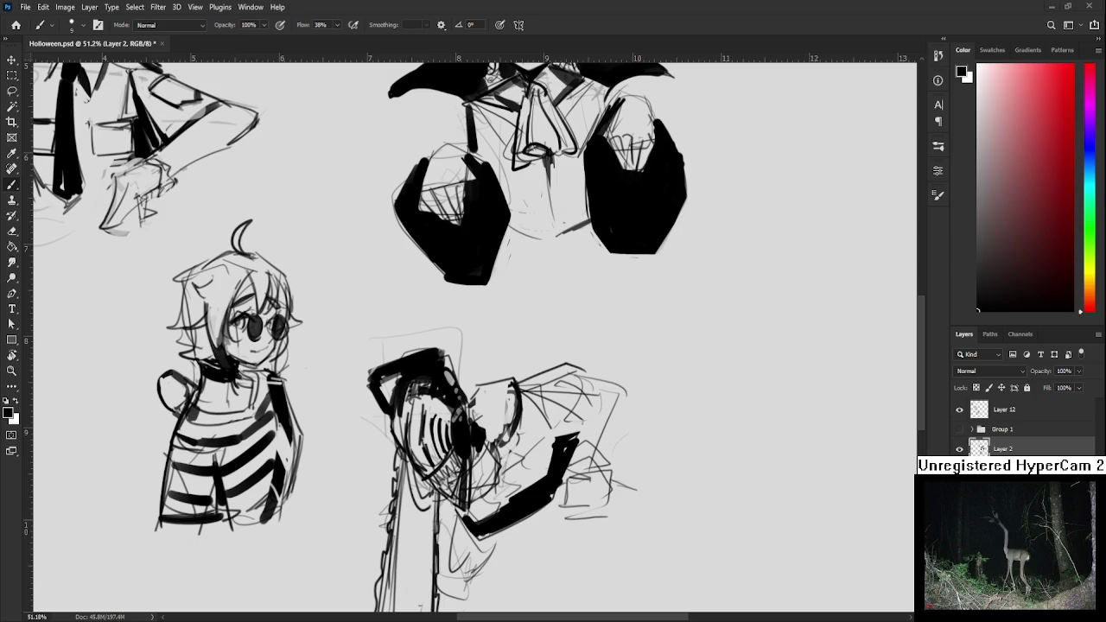
# Ink a darker line along the top edge of the chainsaw figure's hand, trimming stray marks
pyautogui.moveTo(518, 420); pyautogui.dragTo(492, 394)
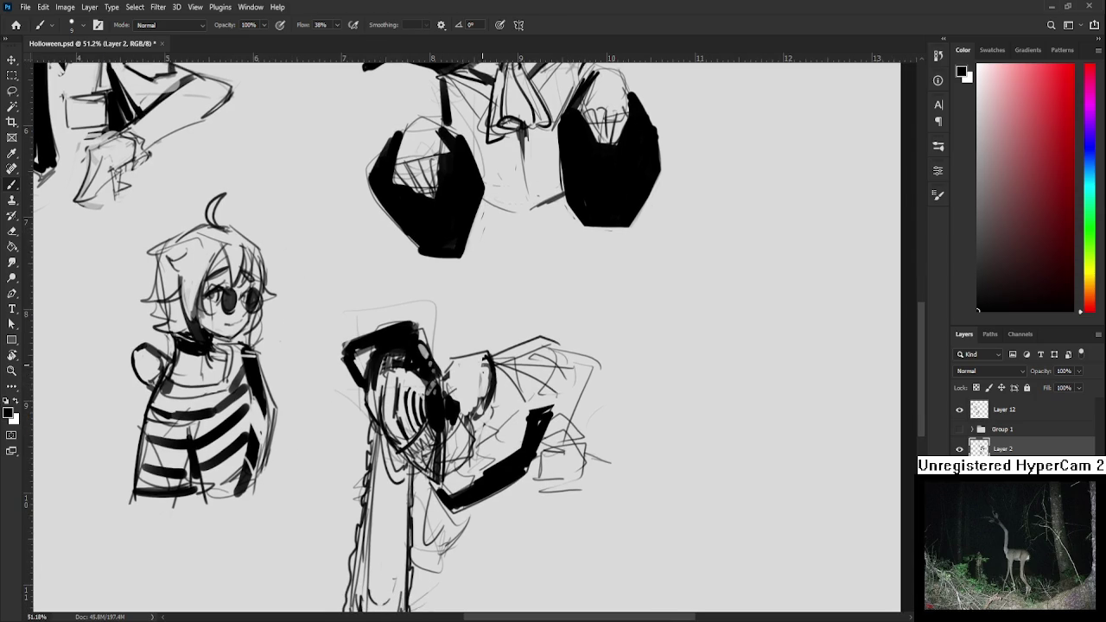
pyautogui.moveTo(492, 356)
pyautogui.mouseDown()
pyautogui.moveTo(557, 354)
pyautogui.moveTo(515, 349)
pyautogui.moveTo(532, 339)
pyautogui.mouseUp()
pyautogui.press('e')
pyautogui.press('b')
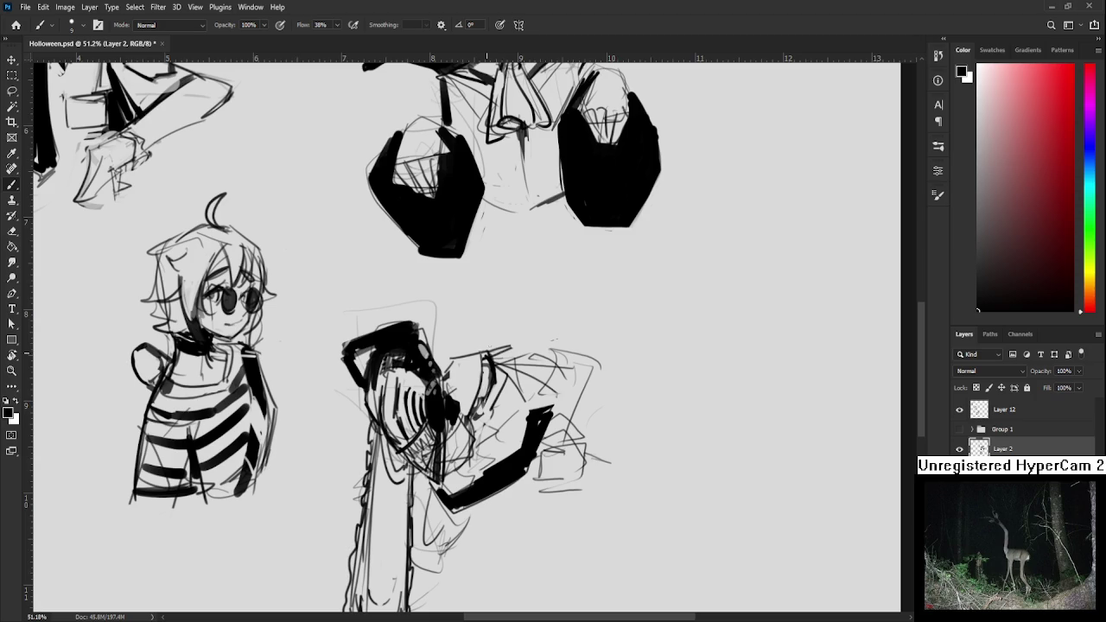
pyautogui.moveTo(487, 350)
pyautogui.mouseDown()
pyautogui.moveTo(577, 339)
pyautogui.moveTo(553, 346)
pyautogui.moveTo(515, 415)
pyautogui.moveTo(529, 432)
pyautogui.moveTo(563, 430)
pyautogui.mouseUp()
pyautogui.press('e')
pyautogui.press('b')
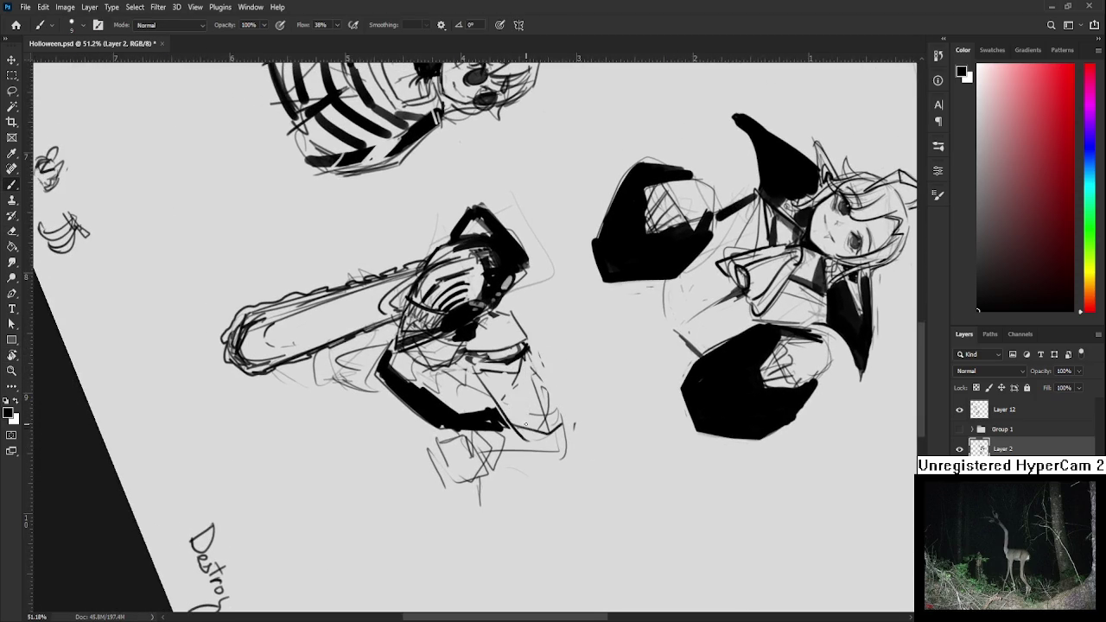
# Rotate the canvas nearly upright, add dark strokes around the hand, and recentre on the figure
pyautogui.press('r')
pyautogui.moveTo(593, 328)
pyautogui.mouseDown()
pyautogui.moveTo(571, 405)
pyautogui.moveTo(566, 384)
pyautogui.mouseUp()
pyautogui.press('b')
pyautogui.hotkey('ctrl', 'z')
pyautogui.moveTo(560, 374); pyautogui.dragTo(546, 403)
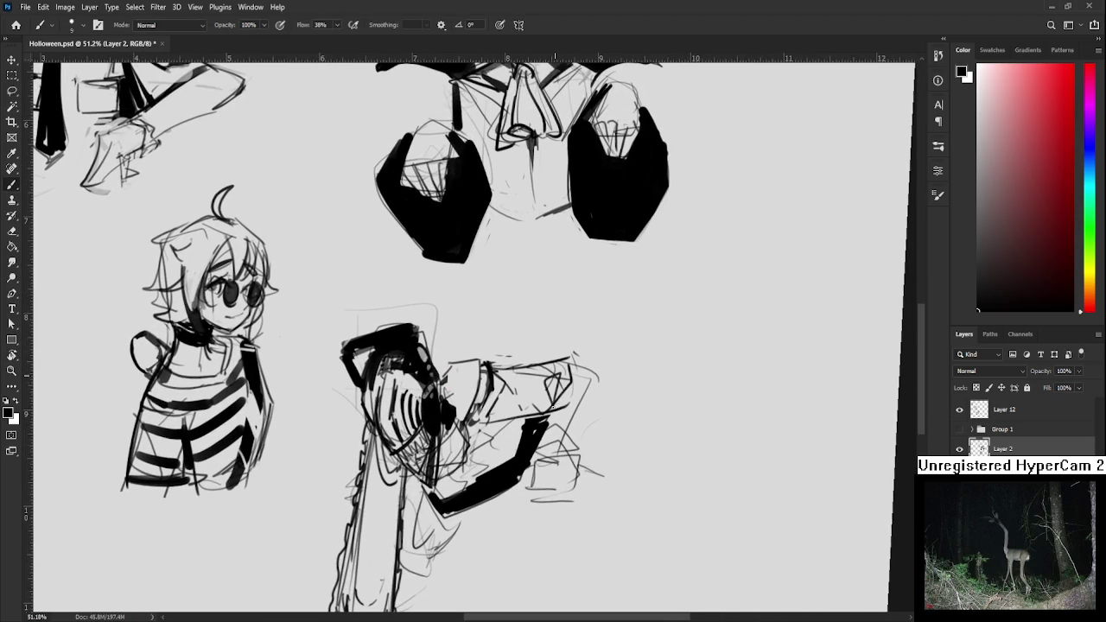
pyautogui.moveTo(561, 361); pyautogui.dragTo(610, 385)
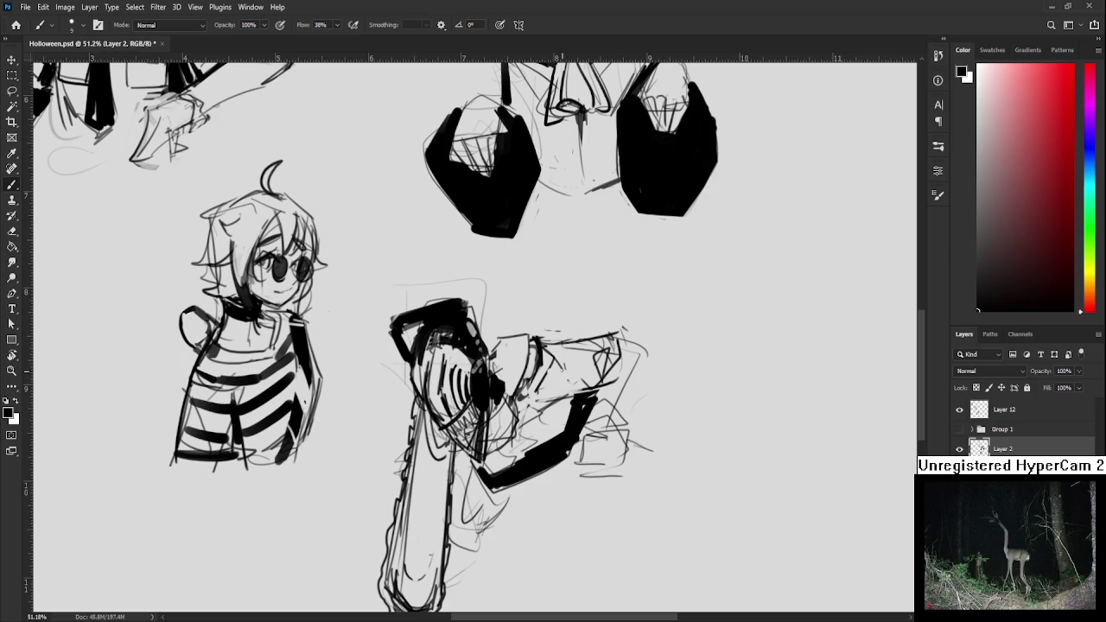
pyautogui.moveTo(583, 388); pyautogui.dragTo(600, 423)
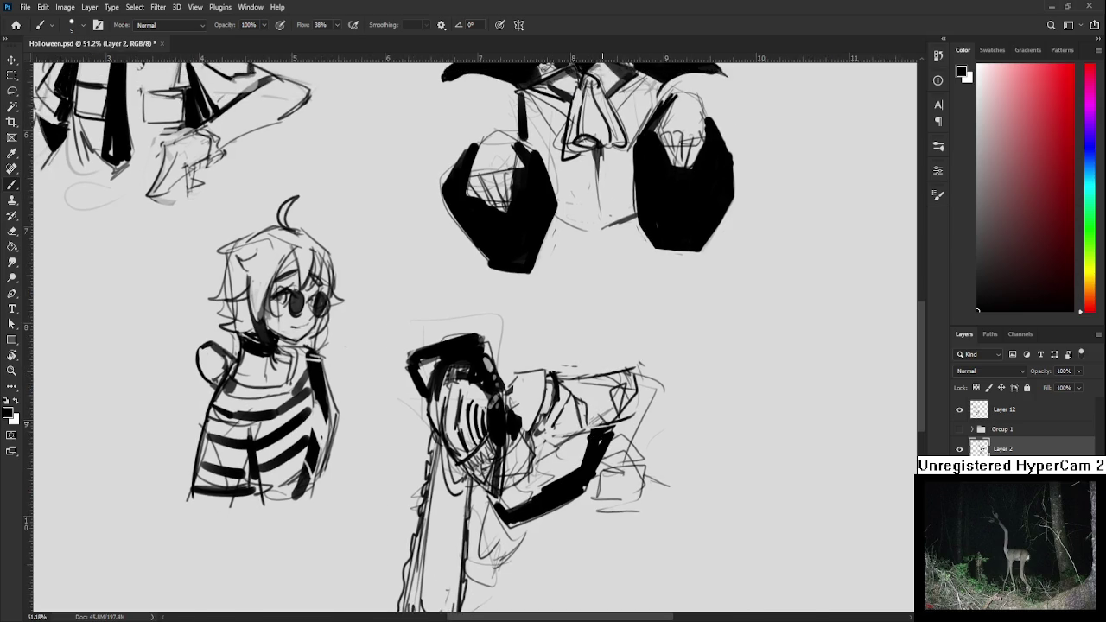
pyautogui.scroll(-5, 602, 422)
pyautogui.scroll(5, 602, 422)
pyautogui.press('r')
pyautogui.click(580, 502)
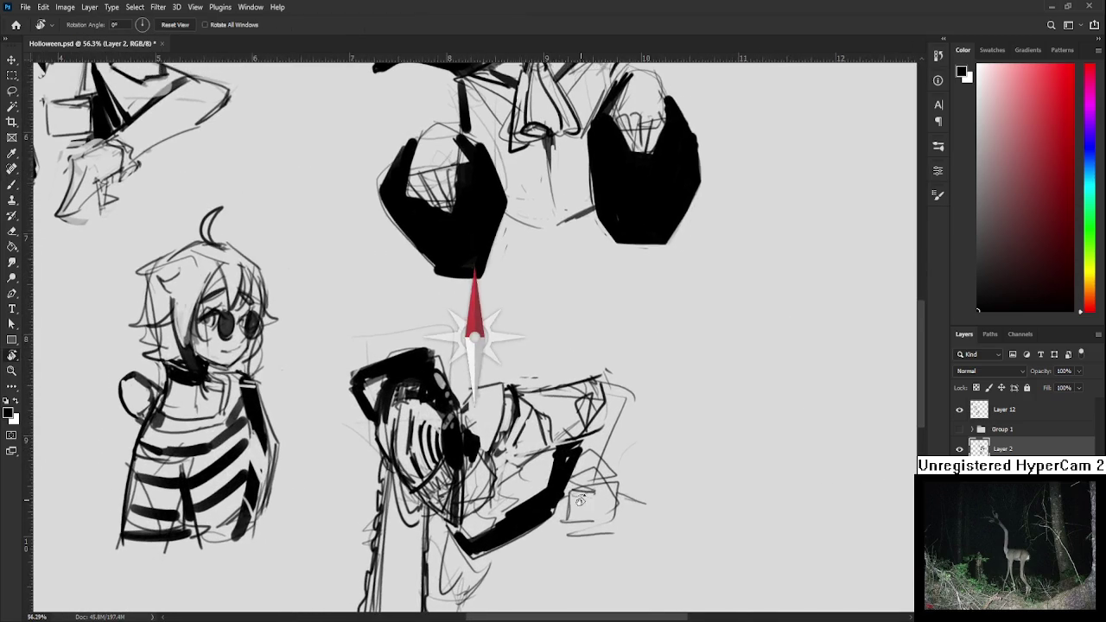
# Darken the small box beside the chainsaw figure and the area around its knee
pyautogui.scroll(-3, 580, 502)
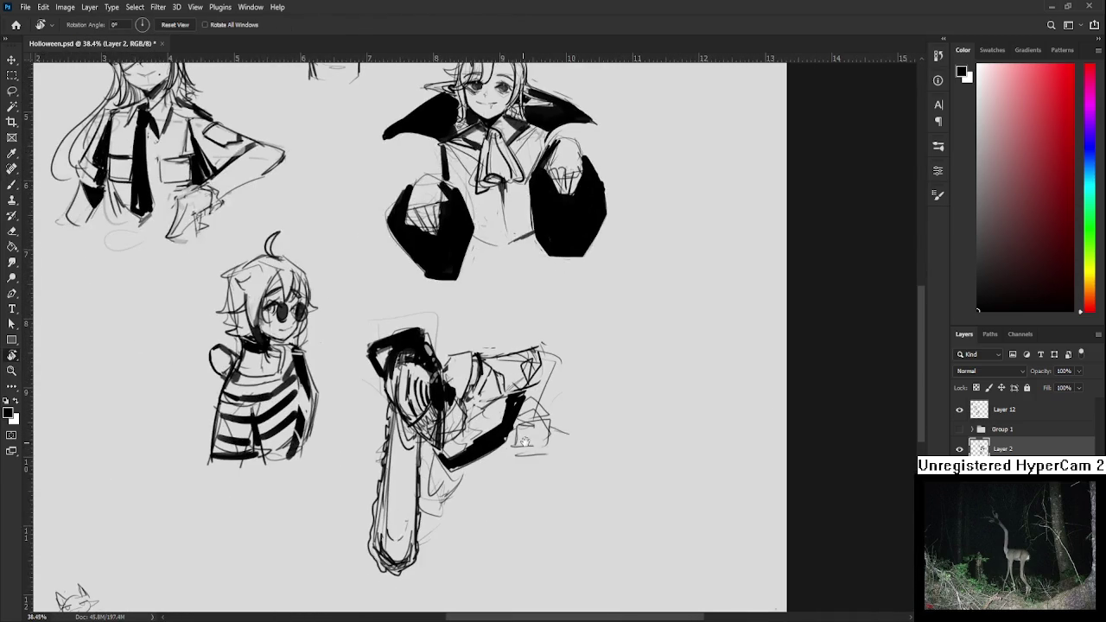
pyautogui.press('b')
pyautogui.moveTo(526, 437)
pyautogui.mouseDown()
pyautogui.moveTo(537, 425)
pyautogui.moveTo(533, 442)
pyautogui.moveTo(545, 424)
pyautogui.moveTo(561, 351)
pyautogui.moveTo(553, 392)
pyautogui.moveTo(560, 365)
pyautogui.mouseUp()
pyautogui.moveTo(560, 365)
pyautogui.mouseDown()
pyautogui.moveTo(553, 392)
pyautogui.moveTo(560, 371)
pyautogui.moveTo(615, 378)
pyautogui.mouseUp()
pyautogui.moveTo(599, 370)
pyautogui.mouseDown()
pyautogui.moveTo(619, 363)
pyautogui.moveTo(508, 422)
pyautogui.mouseUp()
# With the canvas tilted, ink the chainsaw figure's arm and sleeve darker, then reduce the tilt
pyautogui.press('r')
pyautogui.press('e')
pyautogui.press('b')
pyautogui.moveTo(475, 447)
pyautogui.mouseDown()
pyautogui.moveTo(518, 435)
pyautogui.moveTo(510, 404)
pyautogui.moveTo(524, 419)
pyautogui.mouseUp()
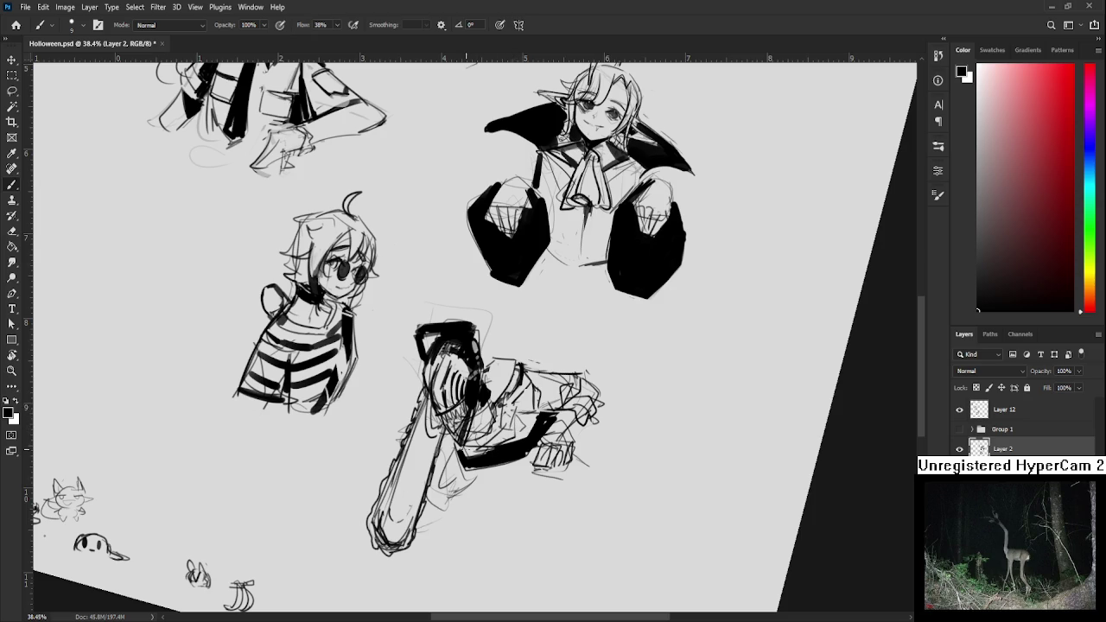
pyautogui.press('r')
pyautogui.moveTo(451, 450)
pyautogui.mouseDown()
pyautogui.moveTo(497, 502)
pyautogui.moveTo(523, 464)
pyautogui.mouseUp()
pyautogui.press('e')
pyautogui.press('b')
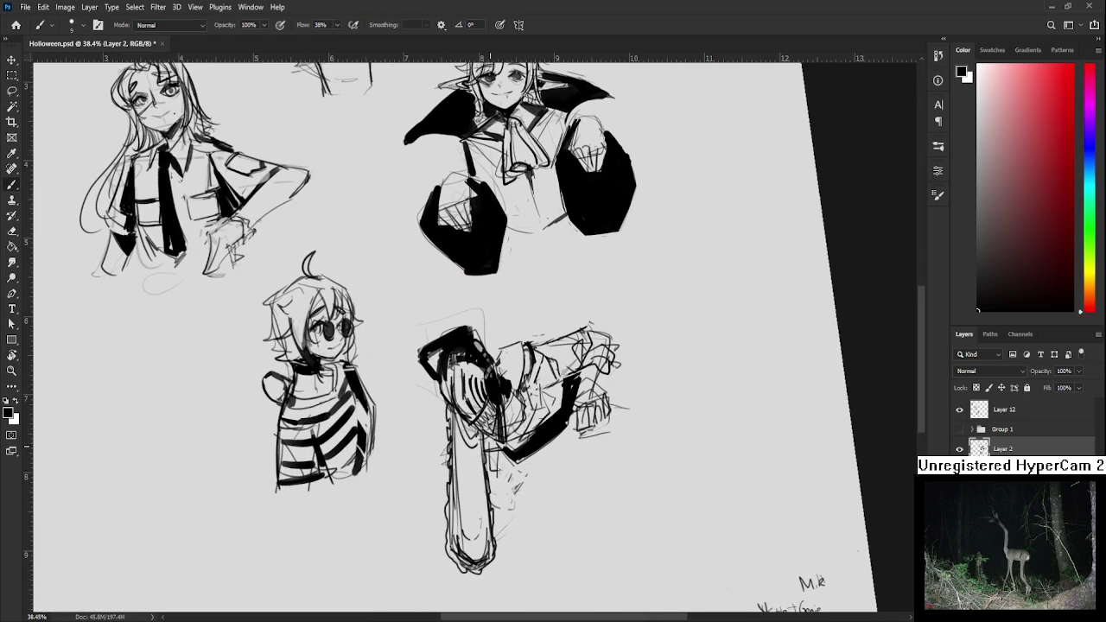
# Reset the canvas rotation to upright and fit the whole page on screen
pyautogui.press('r')
pyautogui.press('Escape')
pyautogui.hotkey('ctrl', '0')
pyautogui.scroll(-1, 582, 423)
pyautogui.scroll(2, 549, 419)
pyautogui.hotkey('ctrl', '0')
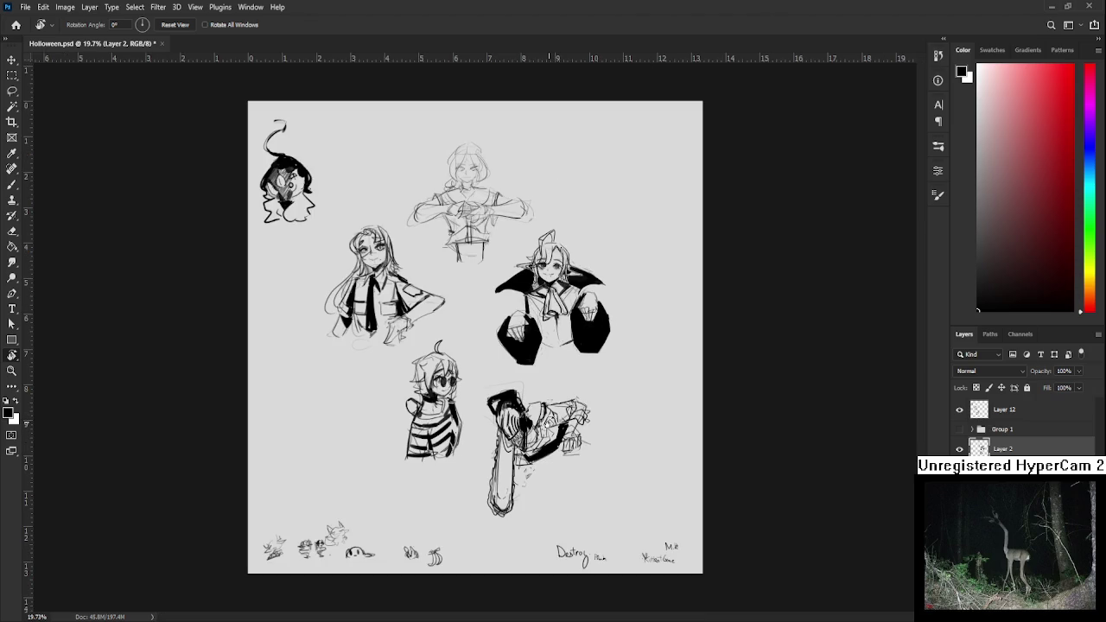
pyautogui.scroll(2, 549, 399)
# Lasso-select the area around the chainsaw figure, then zoom and shift the view
pyautogui.press('l')
pyautogui.moveTo(494, 365); pyautogui.dragTo(741, 480)
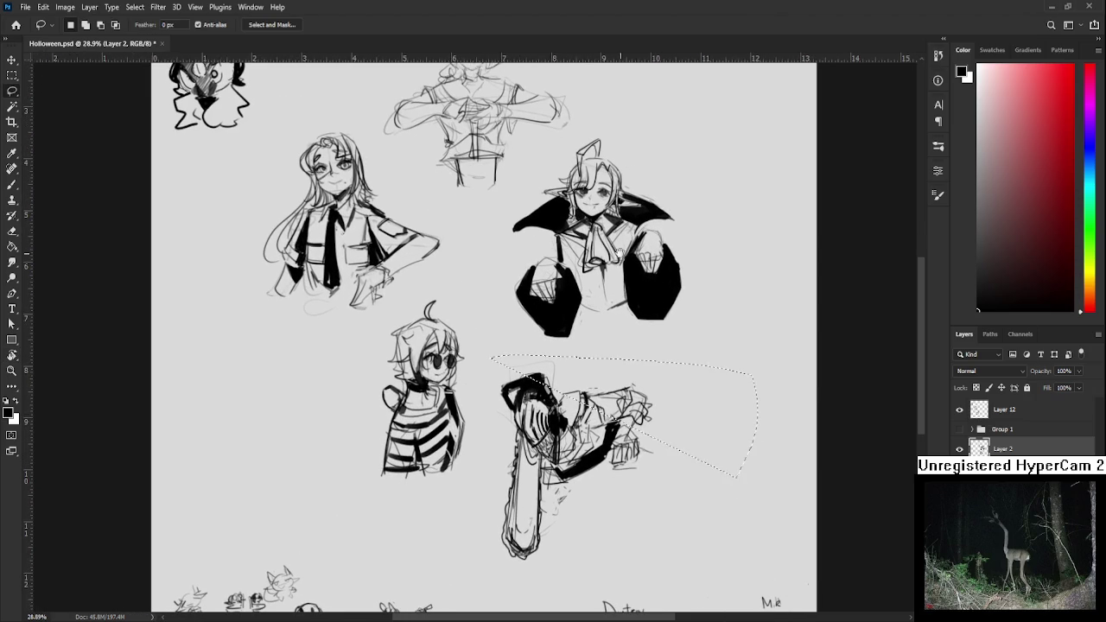
pyautogui.moveTo(620, 254); pyautogui.dragTo(724, 431)
pyautogui.scroll(-1, 615, 365)
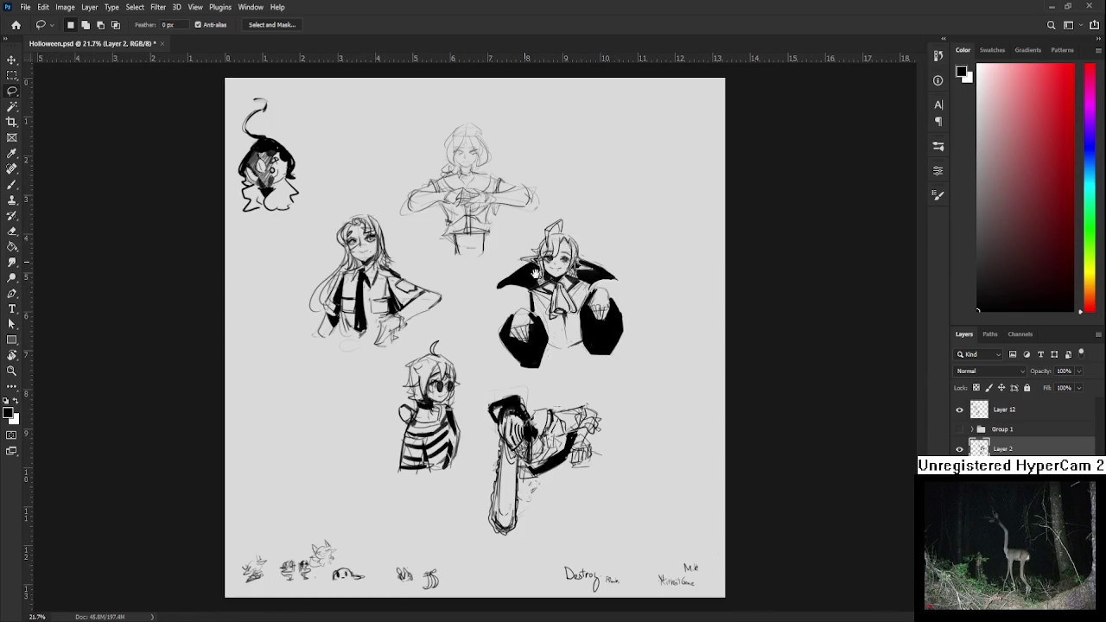
pyautogui.scroll(1, 570, 336)
pyautogui.scroll(1, 571, 335)
pyautogui.scroll(1, 570, 336)
pyautogui.scroll(1, 570, 335)
pyautogui.press('b')
pyautogui.moveTo(628, 426)
pyautogui.mouseDown()
pyautogui.moveTo(586, 439)
pyautogui.moveTo(652, 479)
pyautogui.mouseUp()
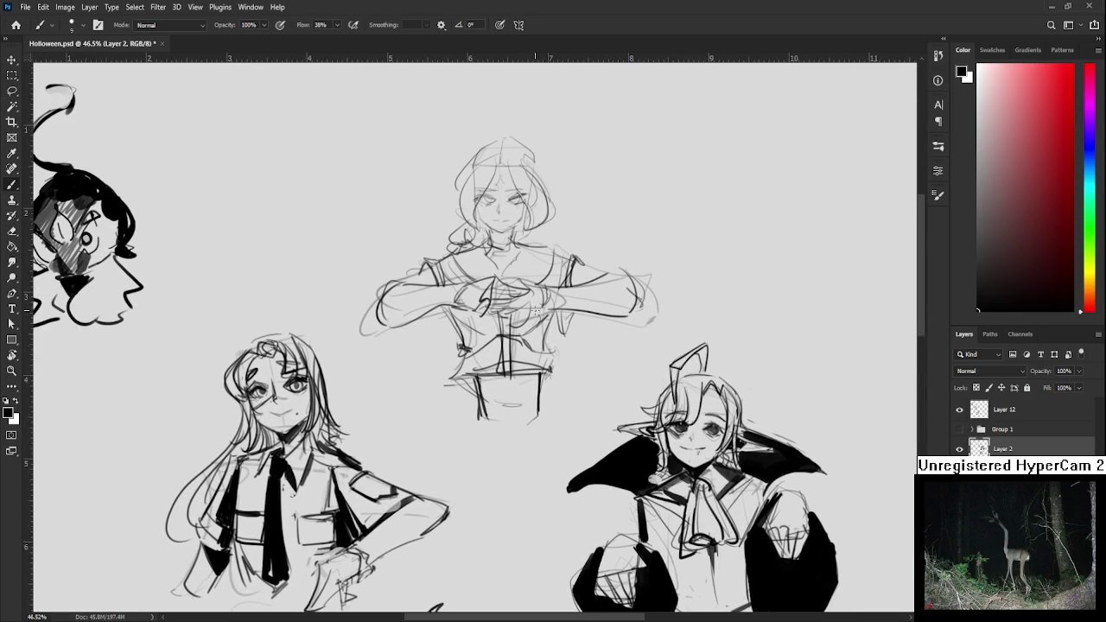
# Zoom out to the page, then zoom in close and centre on the top-centre woman's face
pyautogui.scroll(-3, 536, 310)
pyautogui.scroll(1, 544, 328)
pyautogui.scroll(1, 553, 346)
pyautogui.scroll(1, 560, 369)
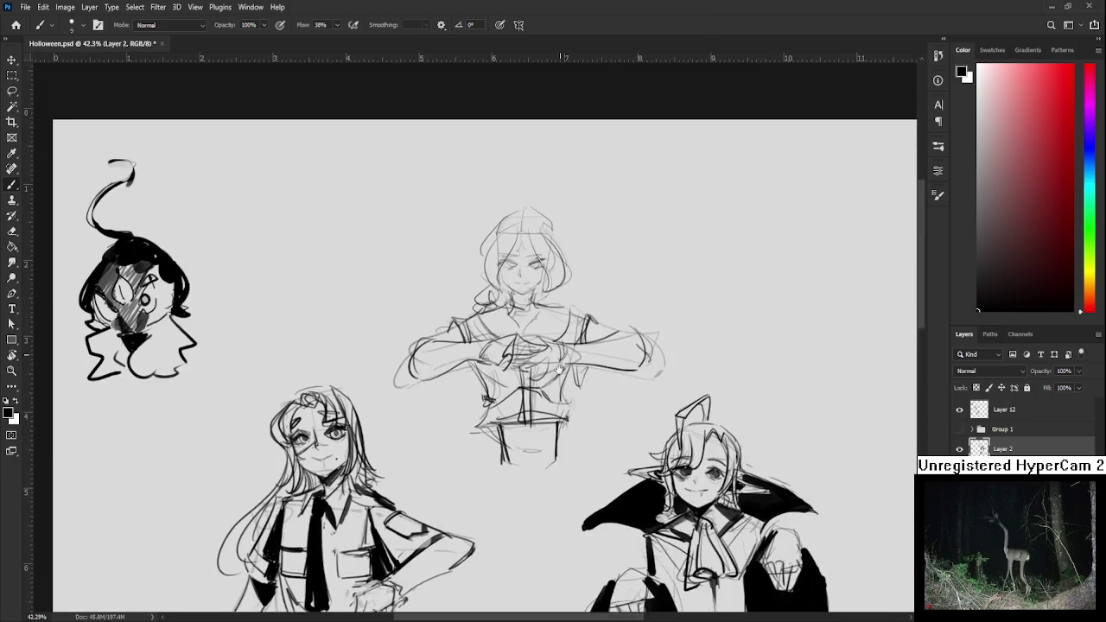
pyautogui.scroll(1, 560, 369)
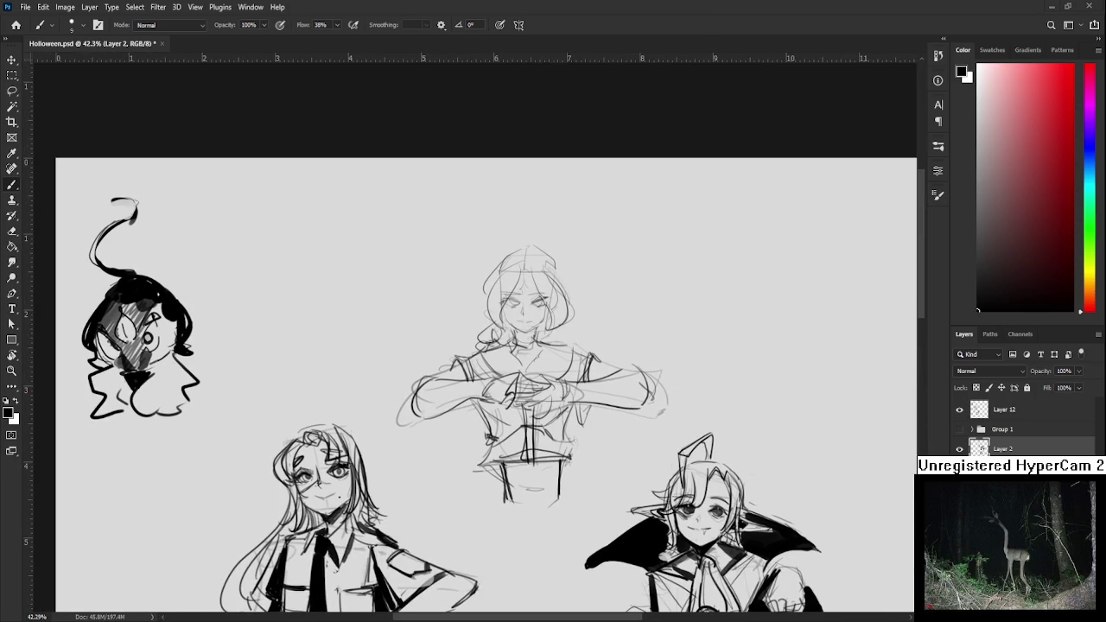
pyautogui.scroll(-2, 892, 313)
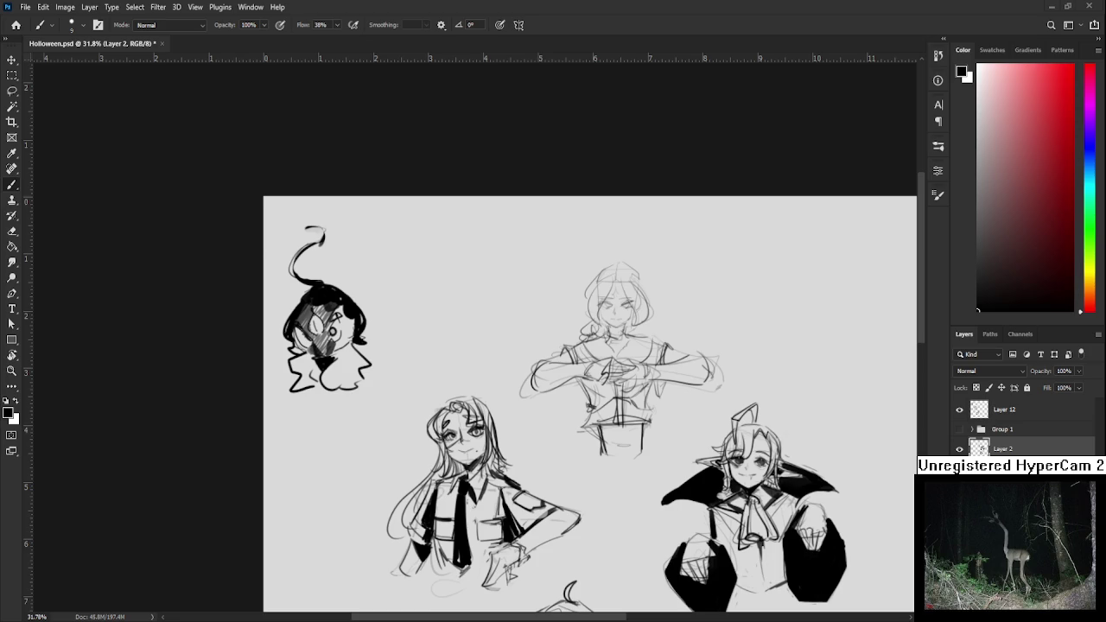
pyautogui.scroll(2, 545, 378)
pyautogui.scroll(3, 545, 378)
pyautogui.scroll(2, 545, 377)
pyautogui.scroll(1, 545, 378)
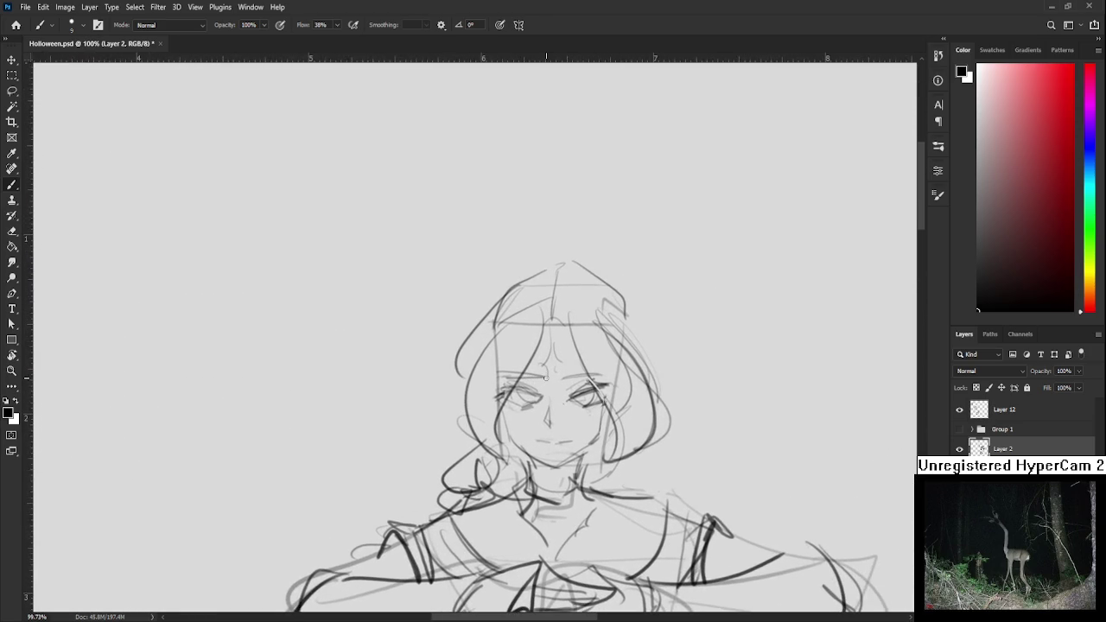
pyautogui.moveTo(497, 391); pyautogui.dragTo(441, 377)
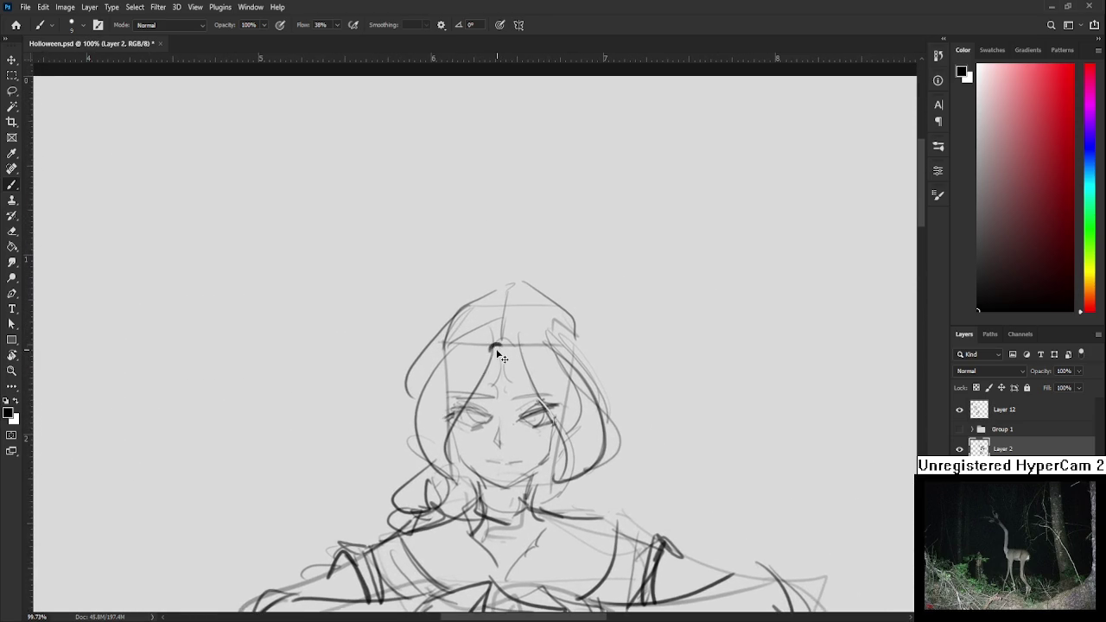
# Ink darker hair strands down the left and right sides of the woman's face, redrawing as needed
pyautogui.moveTo(493, 345); pyautogui.dragTo(444, 471)
pyautogui.hotkey('ctrl', 'z')
pyautogui.moveTo(478, 401); pyautogui.dragTo(469, 376)
pyautogui.moveTo(484, 316)
pyautogui.mouseDown()
pyautogui.moveTo(436, 458)
pyautogui.moveTo(435, 445)
pyautogui.mouseUp()
pyautogui.hotkey('ctrl', 'z')
pyautogui.moveTo(500, 312)
pyautogui.mouseDown()
pyautogui.moveTo(476, 314)
pyautogui.moveTo(485, 322)
pyautogui.moveTo(478, 300)
pyautogui.moveTo(496, 270)
pyautogui.moveTo(513, 377)
pyautogui.moveTo(525, 377)
pyautogui.mouseUp()
pyautogui.moveTo(515, 327); pyautogui.dragTo(527, 337)
pyautogui.hotkey('ctrl', 'z')
pyautogui.moveTo(501, 276); pyautogui.dragTo(507, 296)
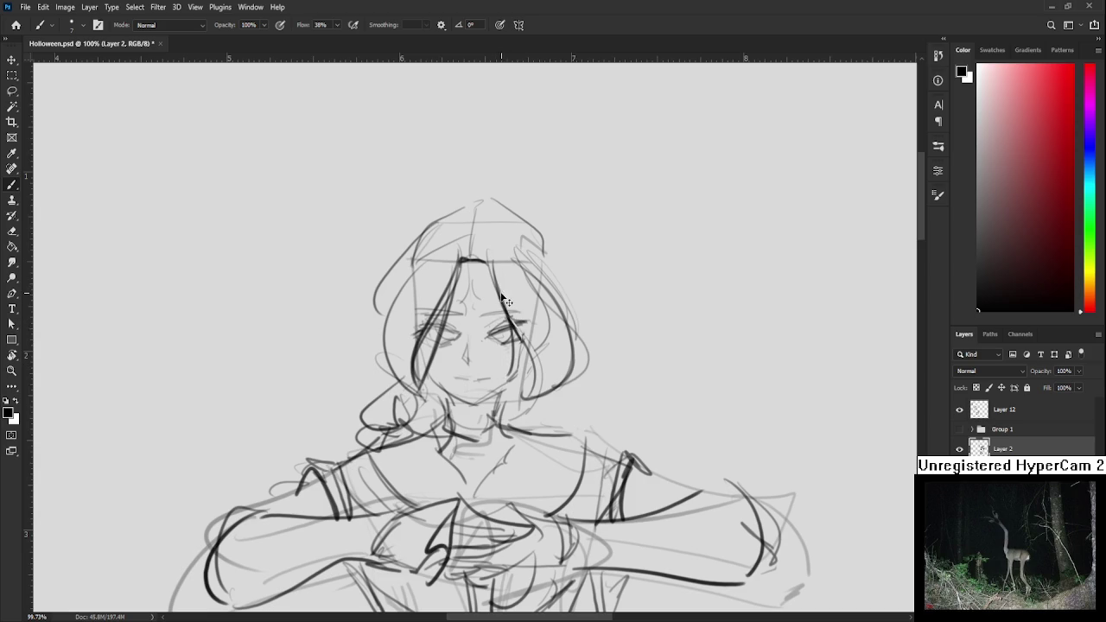
pyautogui.moveTo(483, 374)
pyautogui.mouseDown()
pyautogui.moveTo(520, 359)
pyautogui.moveTo(515, 375)
pyautogui.mouseUp()
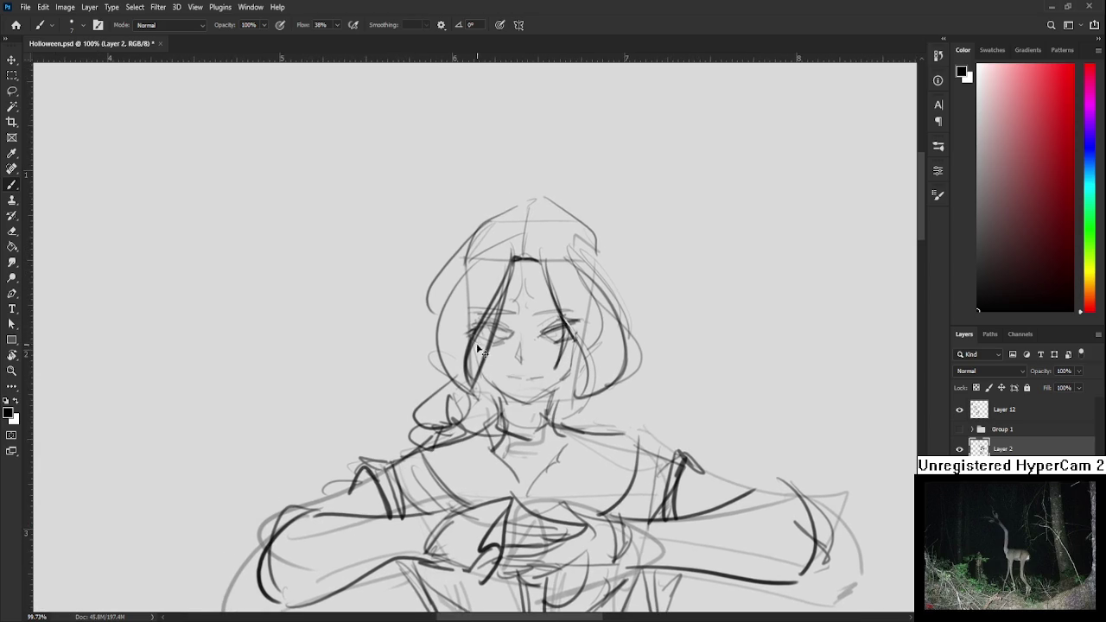
# Try a jaw line, then ink a dark eyebrow and a small mark at the forehead centre
pyautogui.moveTo(527, 400)
pyautogui.mouseDown()
pyautogui.moveTo(480, 366)
pyautogui.moveTo(528, 402)
pyautogui.moveTo(564, 373)
pyautogui.mouseUp()
pyautogui.hotkey('ctrl', 'z')
pyautogui.hotkey('ctrl', 'z')
pyautogui.hotkey('ctrl', 'z')
pyautogui.moveTo(502, 349); pyautogui.dragTo(467, 393)
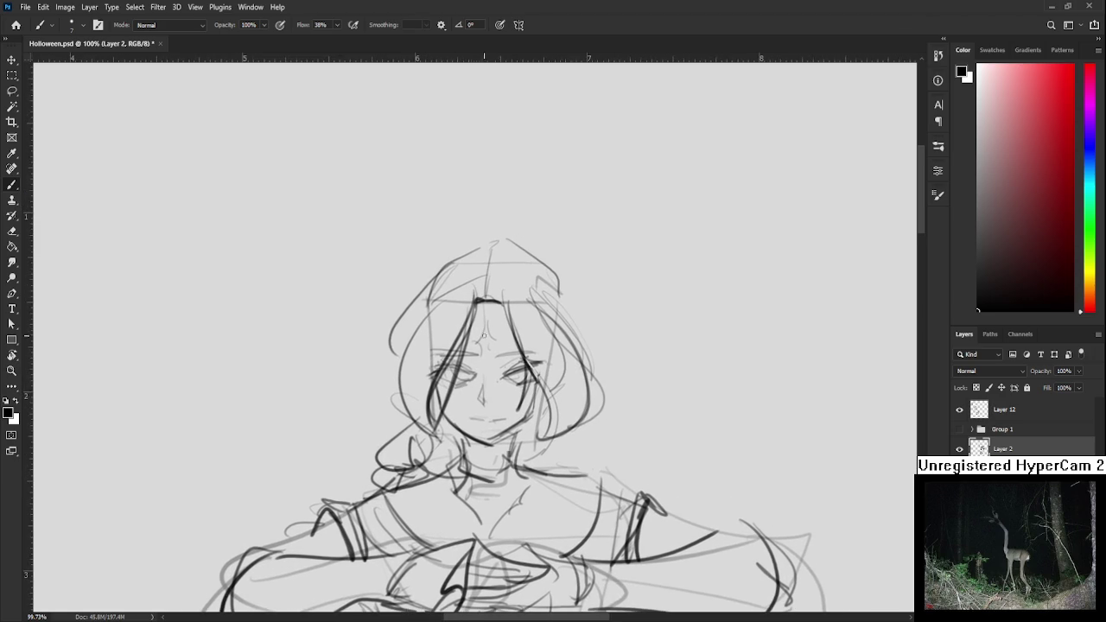
pyautogui.moveTo(485, 357); pyautogui.dragTo(500, 349)
pyautogui.press('e')
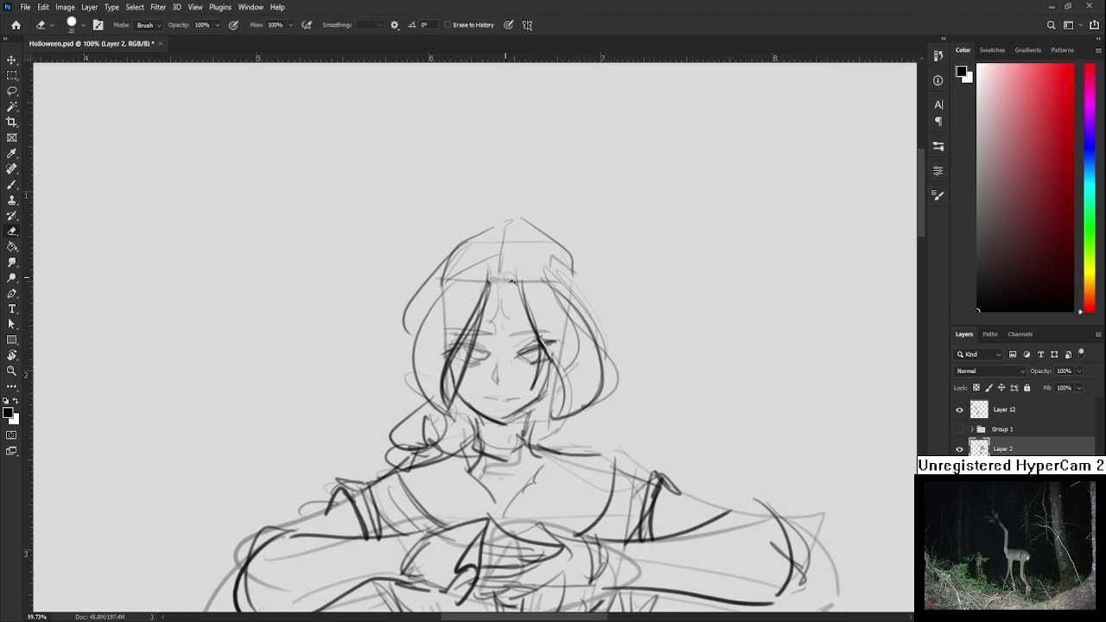
pyautogui.press('b')
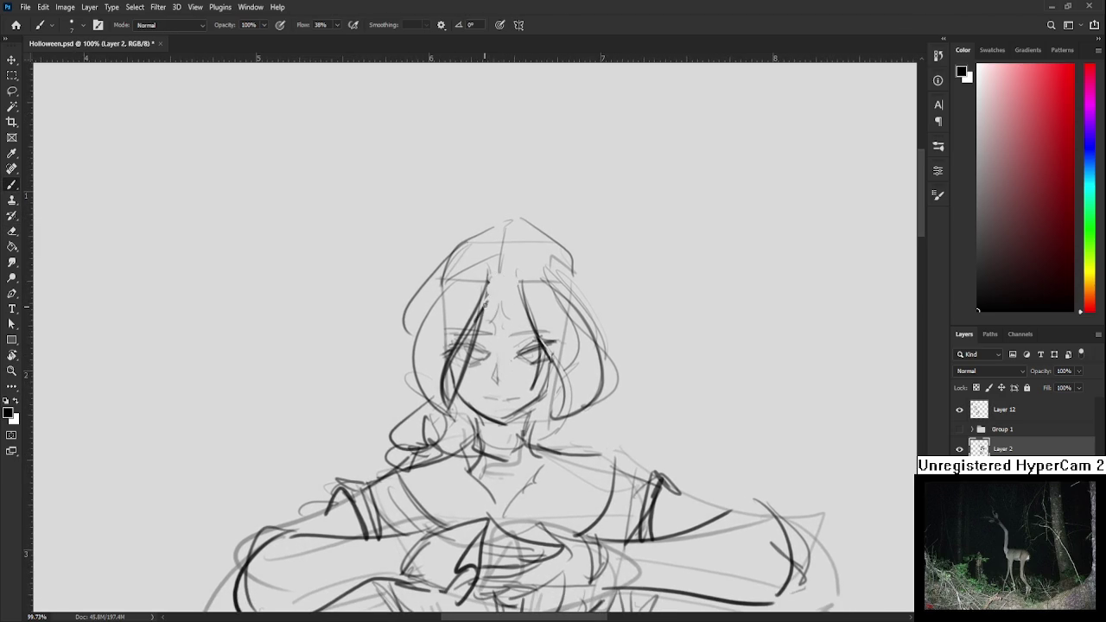
pyautogui.moveTo(501, 307); pyautogui.dragTo(520, 305)
pyautogui.press('e')
pyautogui.press('b')
pyautogui.moveTo(494, 318)
pyautogui.mouseDown()
pyautogui.moveTo(489, 334)
pyautogui.moveTo(506, 330)
pyautogui.moveTo(495, 321)
pyautogui.mouseUp()
pyautogui.press('e')
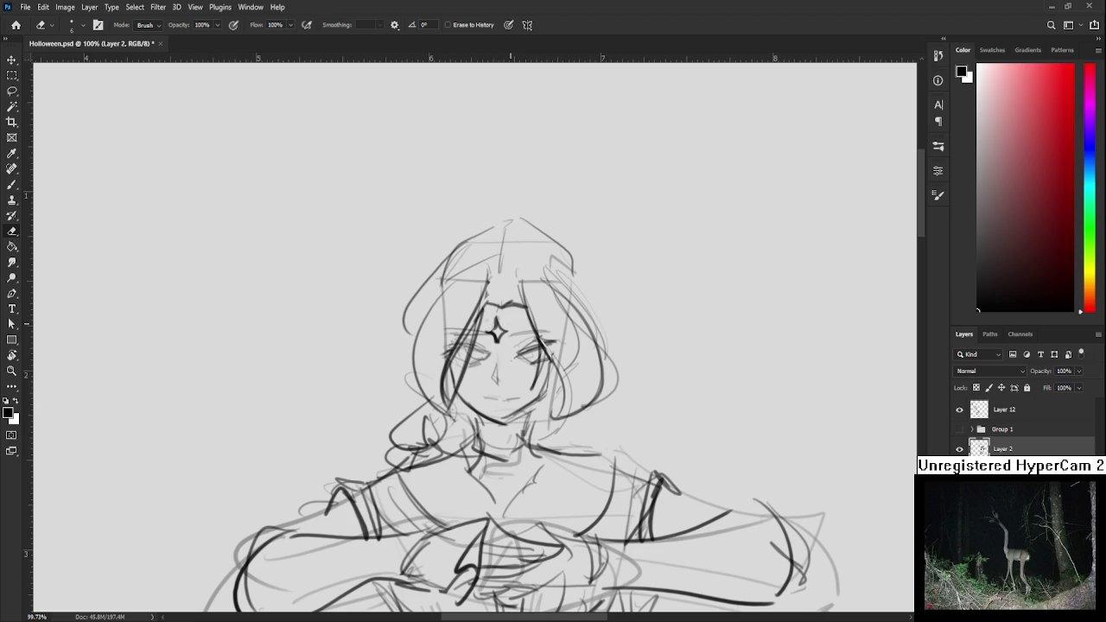
pyautogui.scroll(-1, 509, 324)
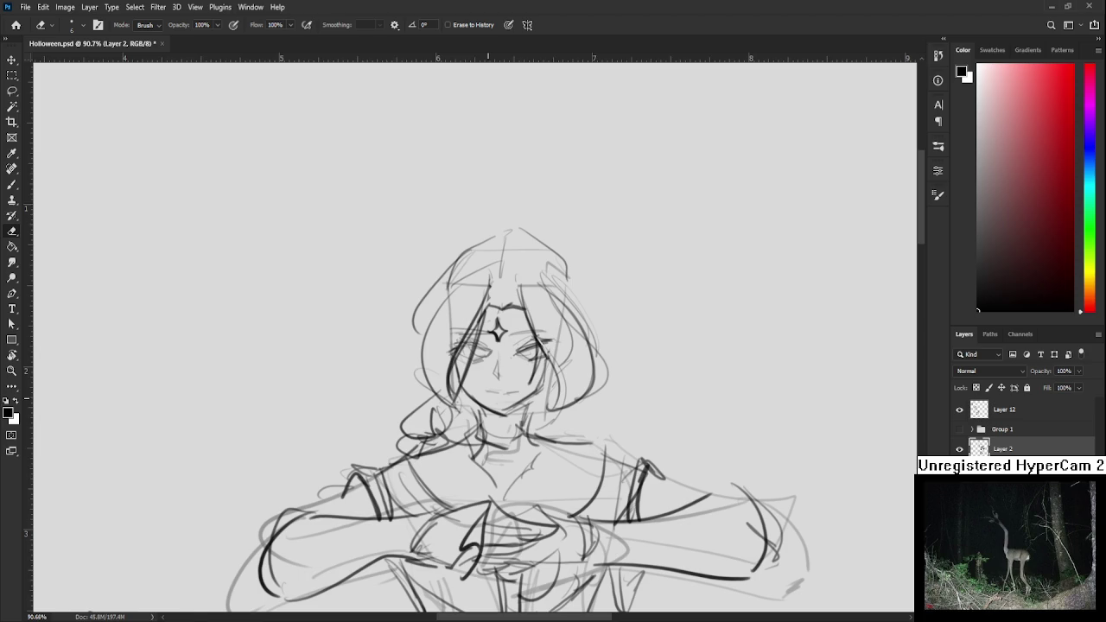
# Draw a short smiling mouth line on the bust's face on Layer 2
pyautogui.scroll(2, 505, 399)
pyautogui.scroll(2, 508, 393)
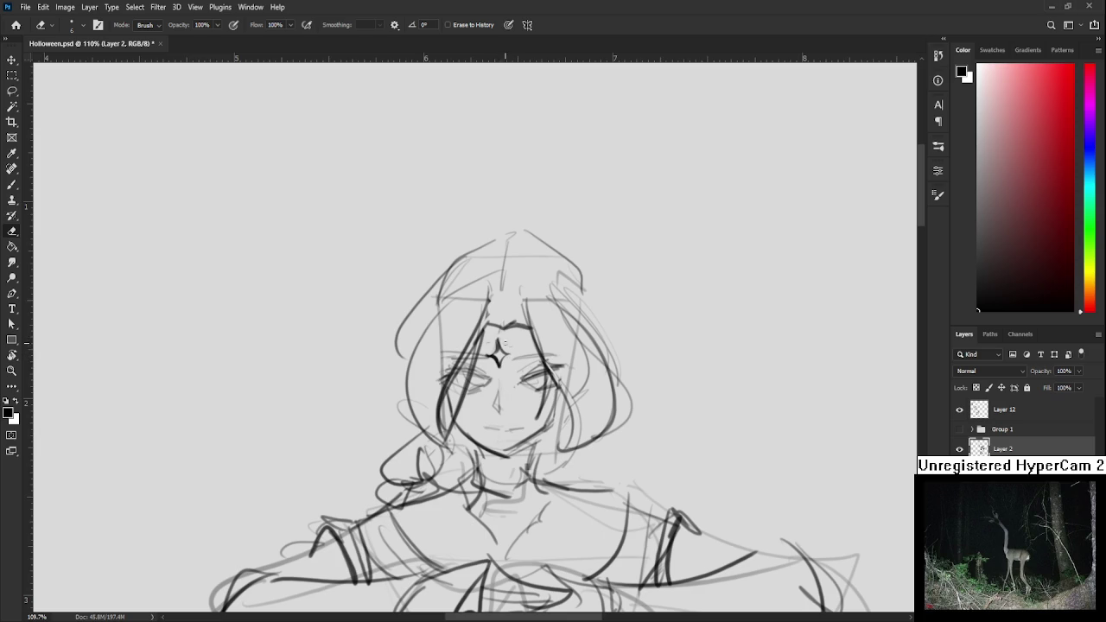
pyautogui.moveTo(496, 388); pyautogui.dragTo(500, 374)
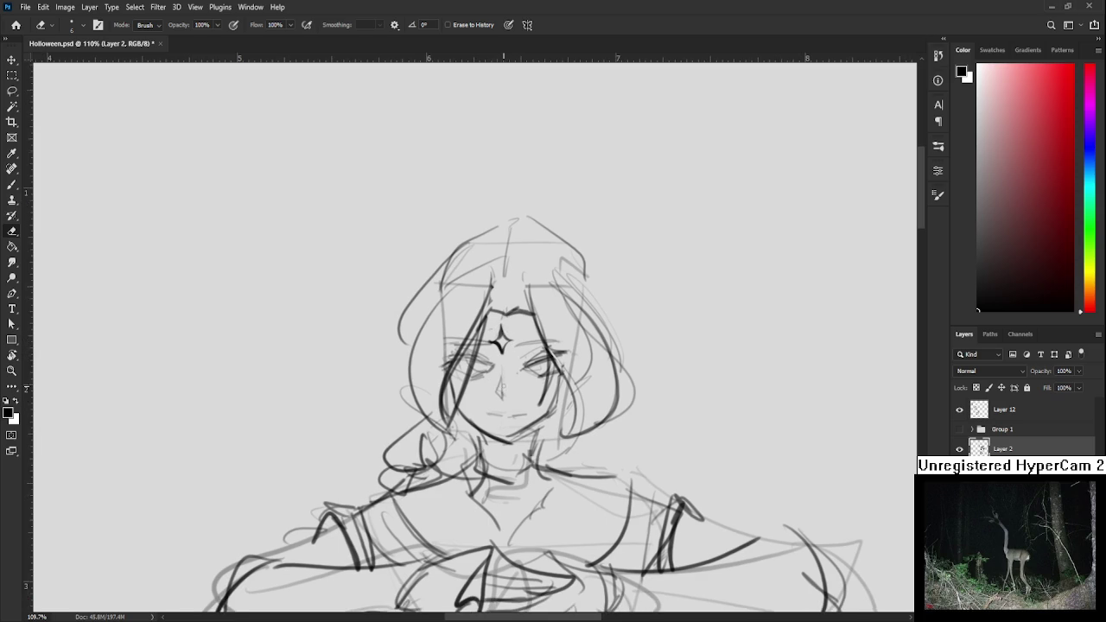
pyautogui.press('b')
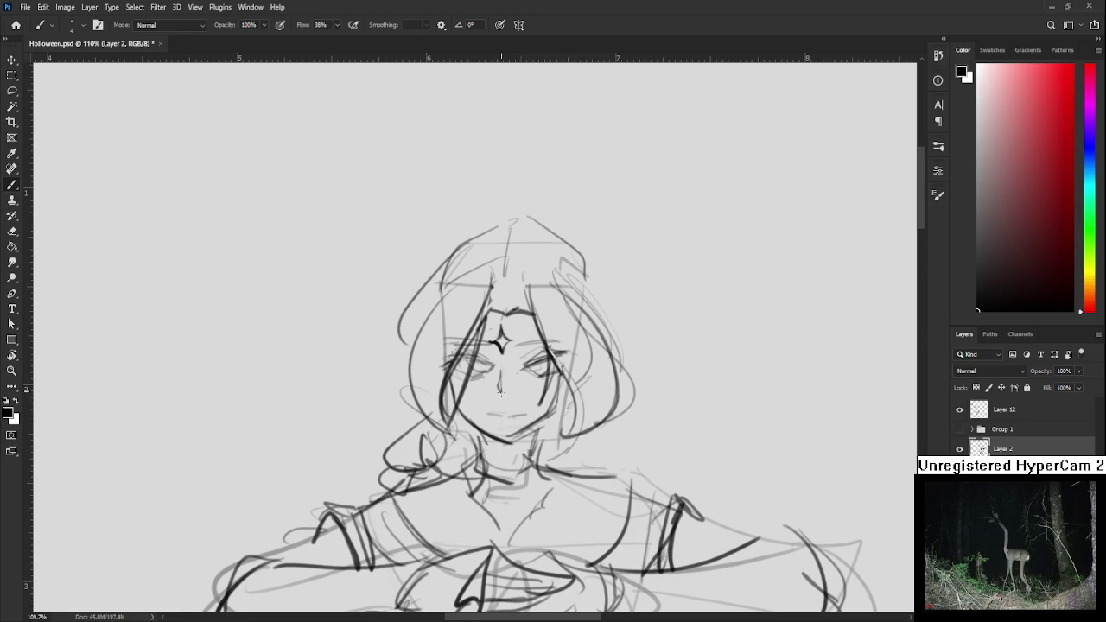
pyautogui.scroll(-1, 499, 391)
pyautogui.press('e')
pyautogui.press('b')
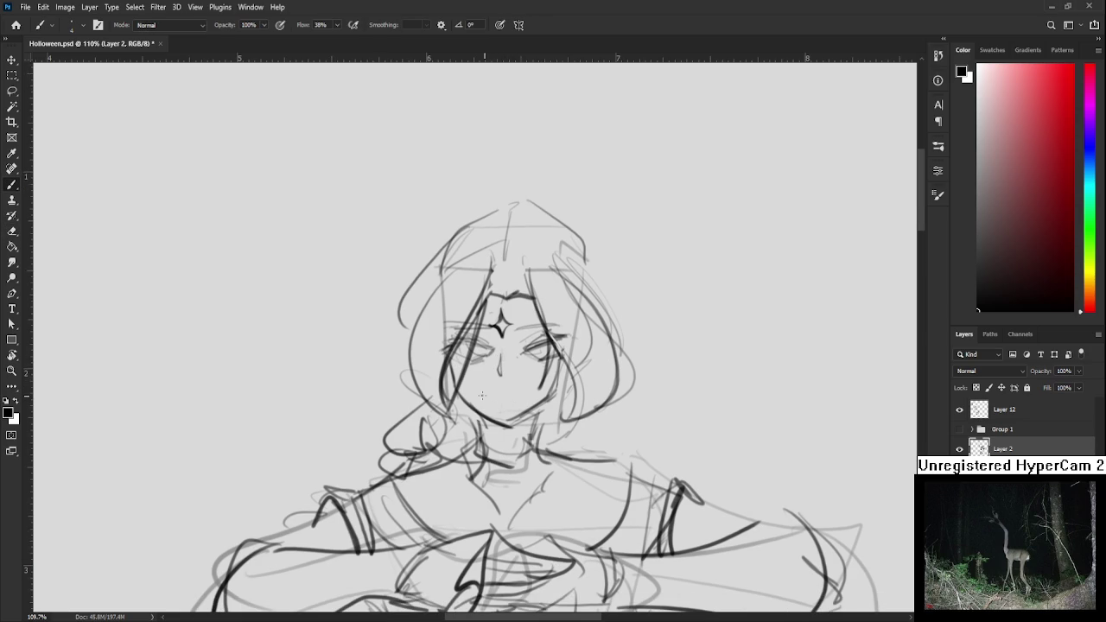
pyautogui.moveTo(482, 394)
pyautogui.mouseDown()
pyautogui.moveTo(520, 394)
pyautogui.moveTo(519, 372)
pyautogui.mouseUp()
# Redraw the right eye as a darker closed curve with eyelashes
pyautogui.scroll(1, 512, 396)
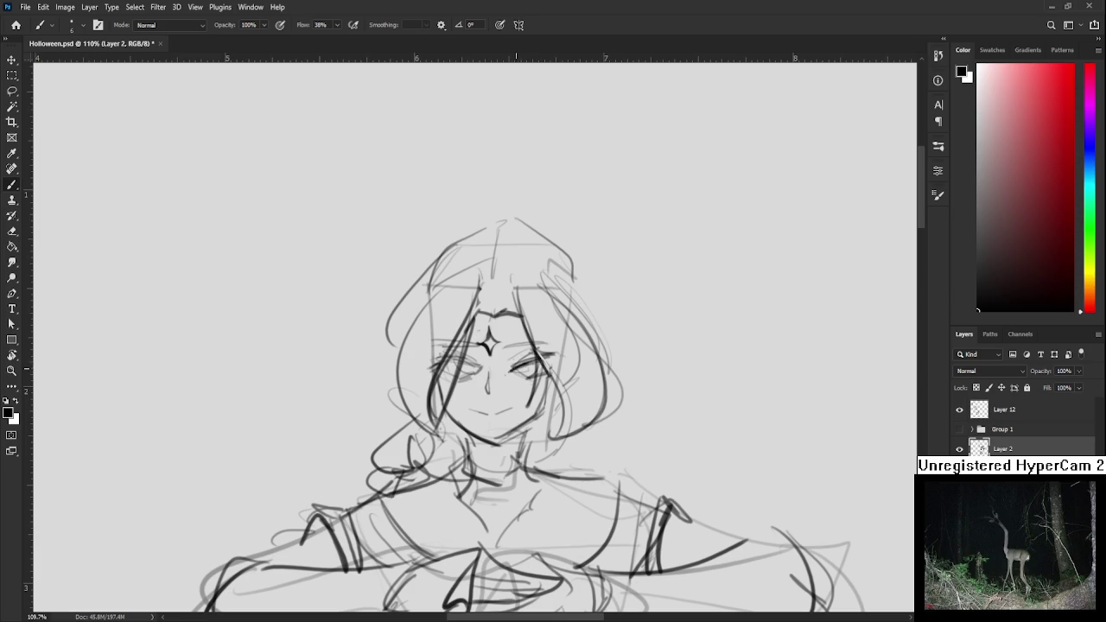
pyautogui.moveTo(517, 365); pyautogui.dragTo(539, 351)
pyautogui.press('e')
pyautogui.press('b')
pyautogui.scroll(2, 507, 369)
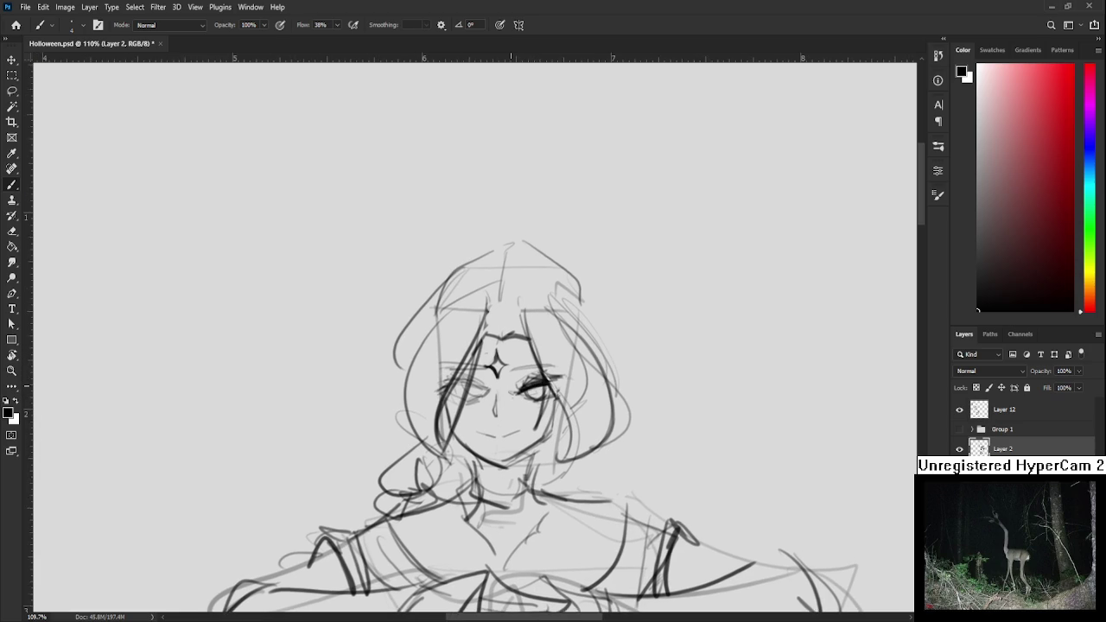
pyautogui.scroll(2, 519, 379)
pyautogui.moveTo(517, 380); pyautogui.dragTo(467, 398)
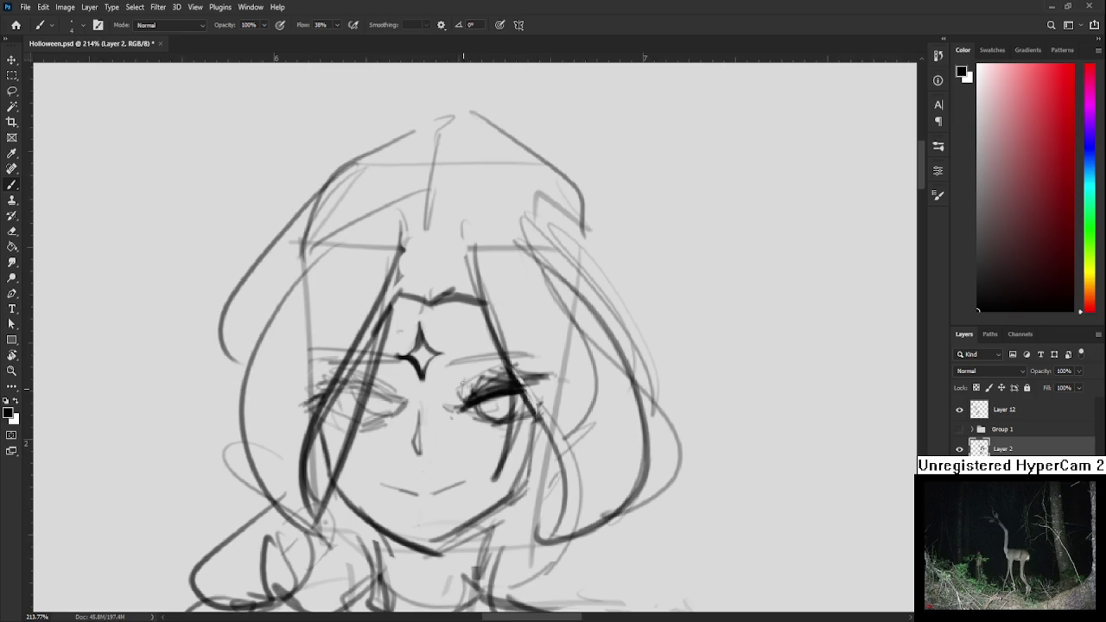
# Brush an eyebrow above the right eye and darken the closed eye's lash line
pyautogui.moveTo(454, 356)
pyautogui.mouseDown()
pyautogui.moveTo(543, 354)
pyautogui.moveTo(480, 390)
pyautogui.moveTo(518, 371)
pyautogui.moveTo(534, 399)
pyautogui.moveTo(609, 413)
pyautogui.mouseUp()
pyautogui.press('e')
pyautogui.press('b')
pyautogui.moveTo(516, 391)
pyautogui.mouseDown()
pyautogui.moveTo(499, 397)
pyautogui.moveTo(560, 401)
pyautogui.mouseUp()
pyautogui.moveTo(482, 386)
pyautogui.mouseDown()
pyautogui.moveTo(558, 404)
pyautogui.moveTo(477, 383)
pyautogui.moveTo(551, 401)
pyautogui.moveTo(537, 382)
pyautogui.mouseUp()
# Restroke the lash line and redraw the eye as an open eye with a dark iris
pyautogui.moveTo(505, 375)
pyautogui.mouseDown()
pyautogui.moveTo(541, 396)
pyautogui.moveTo(498, 379)
pyautogui.moveTo(524, 404)
pyautogui.mouseUp()
pyautogui.hotkey('ctrl', 'z')
pyautogui.moveTo(496, 371)
pyautogui.mouseDown()
pyautogui.moveTo(504, 395)
pyautogui.moveTo(538, 391)
pyautogui.mouseUp()
pyautogui.keyDown('alt'); pyautogui.scroll(-2, 532, 391); pyautogui.keyUp('alt')
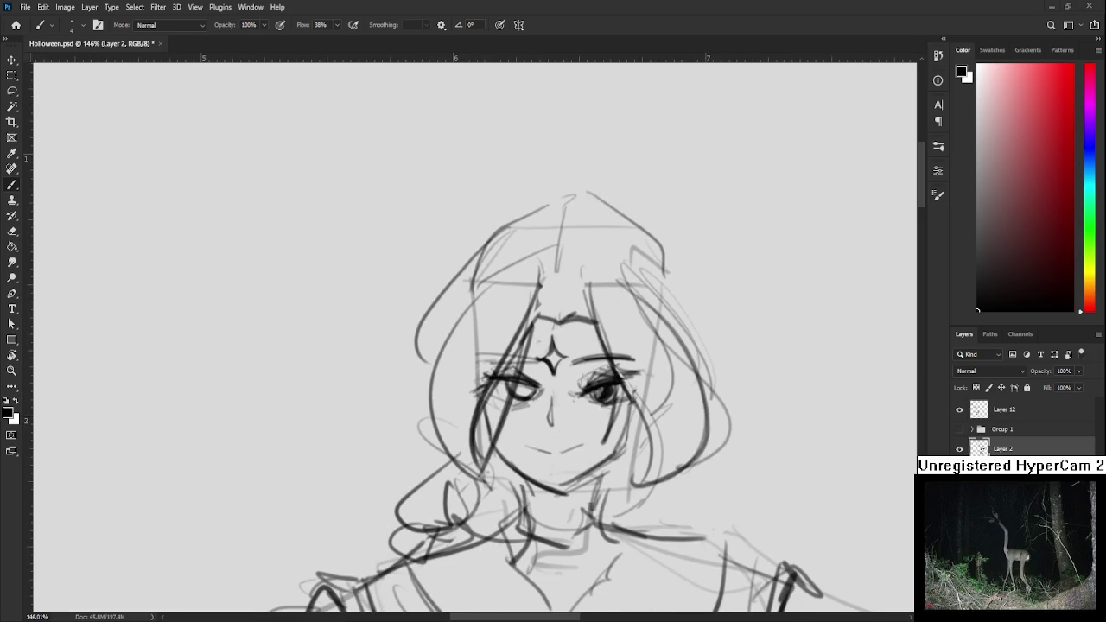
pyautogui.moveTo(529, 401)
pyautogui.mouseDown()
pyautogui.moveTo(504, 386)
pyautogui.moveTo(512, 393)
pyautogui.mouseUp()
pyautogui.press('e')
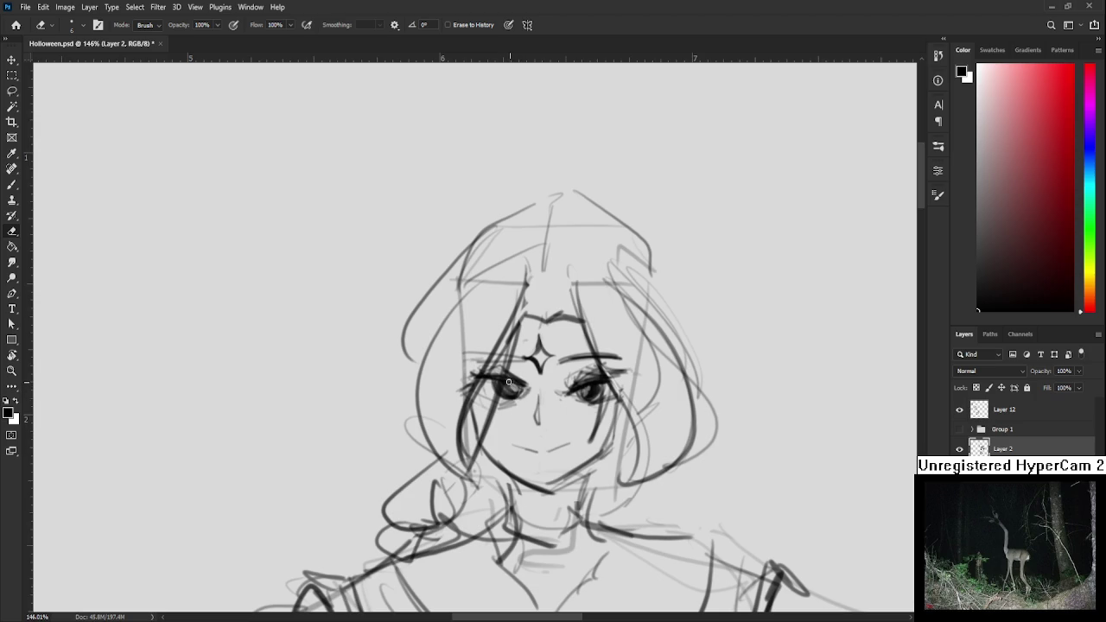
# Lasso the left eye and nudge it slightly left and down with a transform
pyautogui.press('b')
pyautogui.press('l')
pyautogui.moveTo(524, 385); pyautogui.dragTo(536, 390)
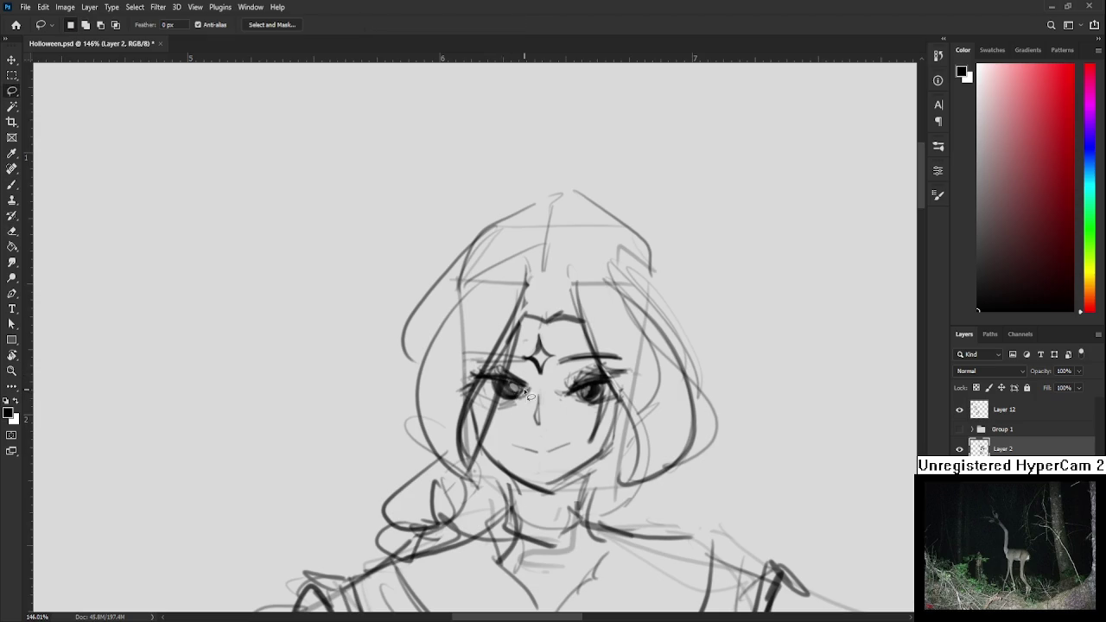
pyautogui.hotkey('ctrl', 't')
pyautogui.press('Left')
pyautogui.press('Left')
pyautogui.press('Left')
pyautogui.press('Down')
pyautogui.press('Down')
pyautogui.press('Down')
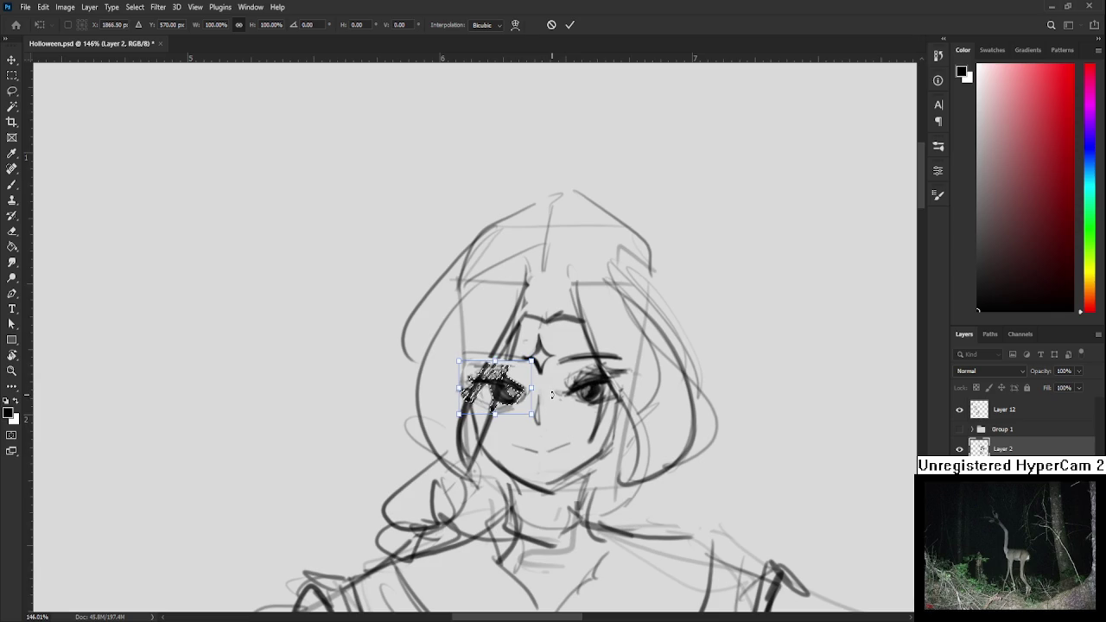
pyautogui.press('Return')
pyautogui.hotkey('ctrl', 'd')
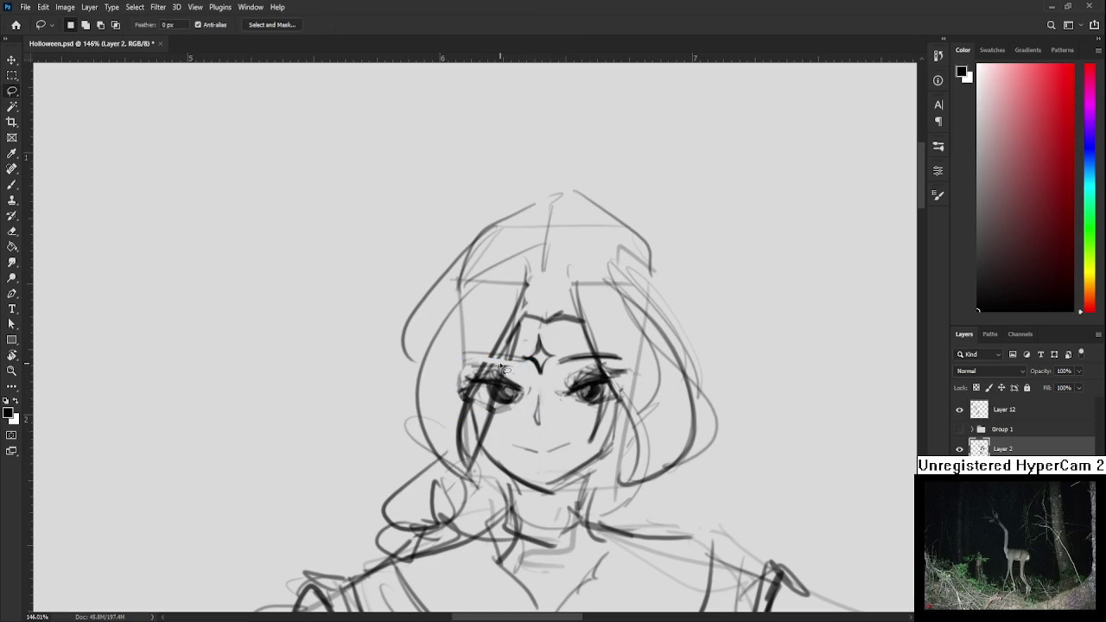
# Brush a darker hair strand down the left side of the face
pyautogui.press('b')
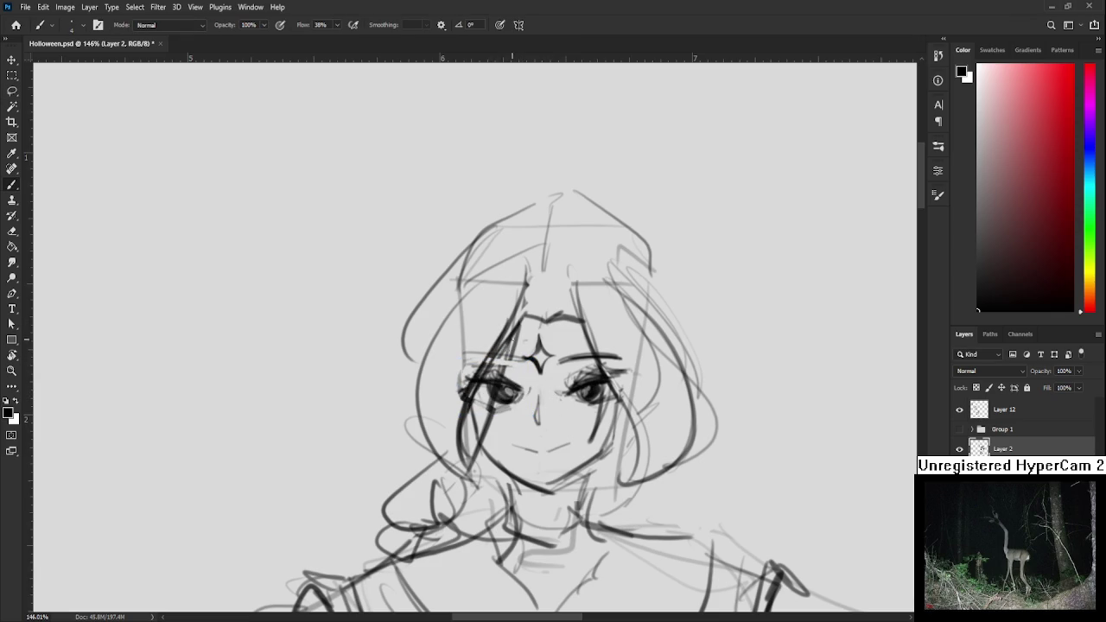
pyautogui.moveTo(520, 323); pyautogui.dragTo(475, 453)
pyautogui.hotkey('ctrl', 'z')
pyautogui.moveTo(520, 328); pyautogui.dragTo(485, 437)
pyautogui.moveTo(550, 419)
pyautogui.mouseDown()
pyautogui.moveTo(539, 417)
pyautogui.moveTo(581, 429)
pyautogui.moveTo(546, 354)
pyautogui.moveTo(505, 390)
pyautogui.mouseUp()
pyautogui.press('e')
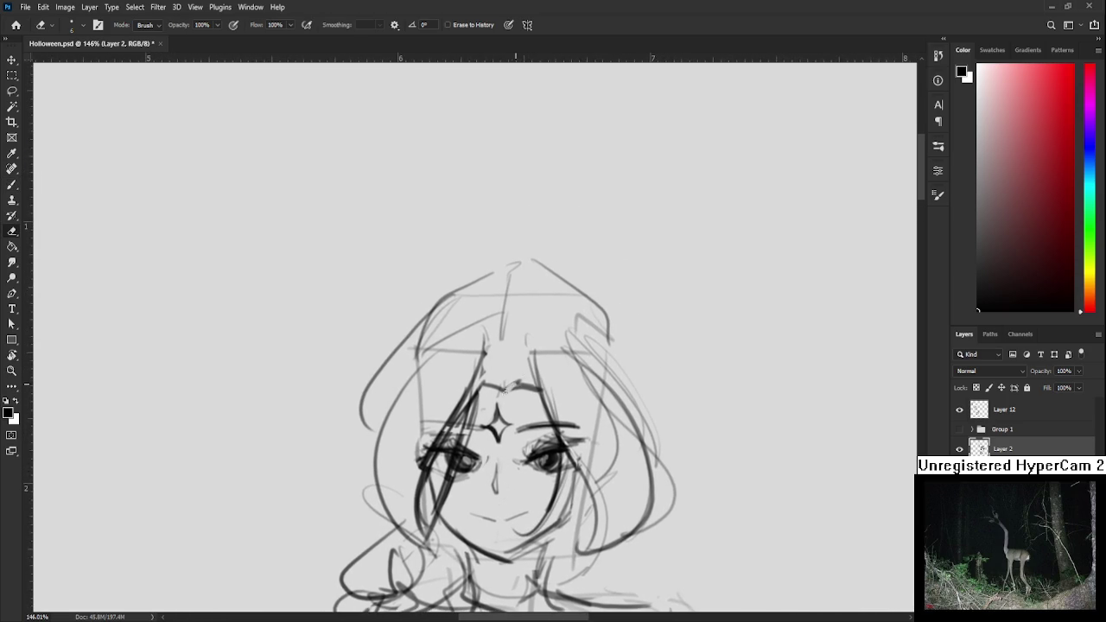
pyautogui.press('b')
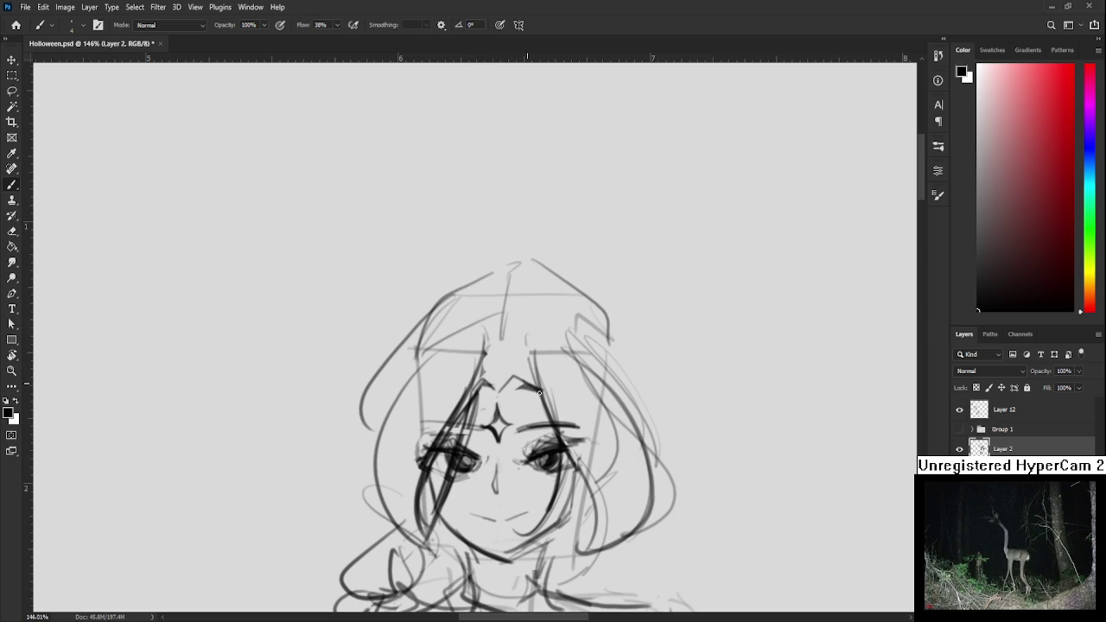
# Add brow strokes beside the forehead star
pyautogui.press('e')
pyautogui.press('b')
pyautogui.moveTo(474, 391)
pyautogui.mouseDown()
pyautogui.moveTo(529, 410)
pyautogui.moveTo(516, 378)
pyautogui.moveTo(526, 406)
pyautogui.moveTo(559, 394)
pyautogui.moveTo(520, 370)
pyautogui.moveTo(527, 343)
pyautogui.mouseUp()
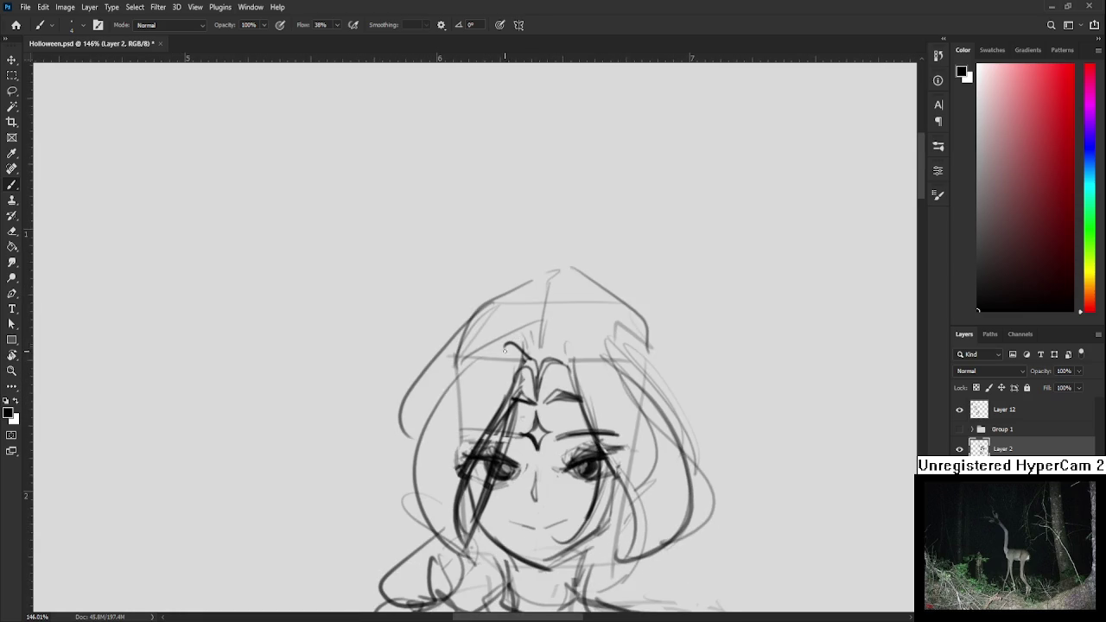
pyautogui.moveTo(500, 417); pyautogui.dragTo(528, 352)
# Darken the hair line down the face's left side, undoing a stray stroke
pyautogui.moveTo(543, 277); pyautogui.dragTo(496, 493)
pyautogui.moveTo(533, 302)
pyautogui.mouseDown()
pyautogui.moveTo(441, 496)
pyautogui.moveTo(467, 496)
pyautogui.mouseUp()
pyautogui.hotkey('ctrl', 'z')
pyautogui.moveTo(442, 386); pyautogui.dragTo(427, 493)
pyautogui.moveTo(437, 411); pyautogui.dragTo(481, 502)
pyautogui.scroll(-3, 533, 466)
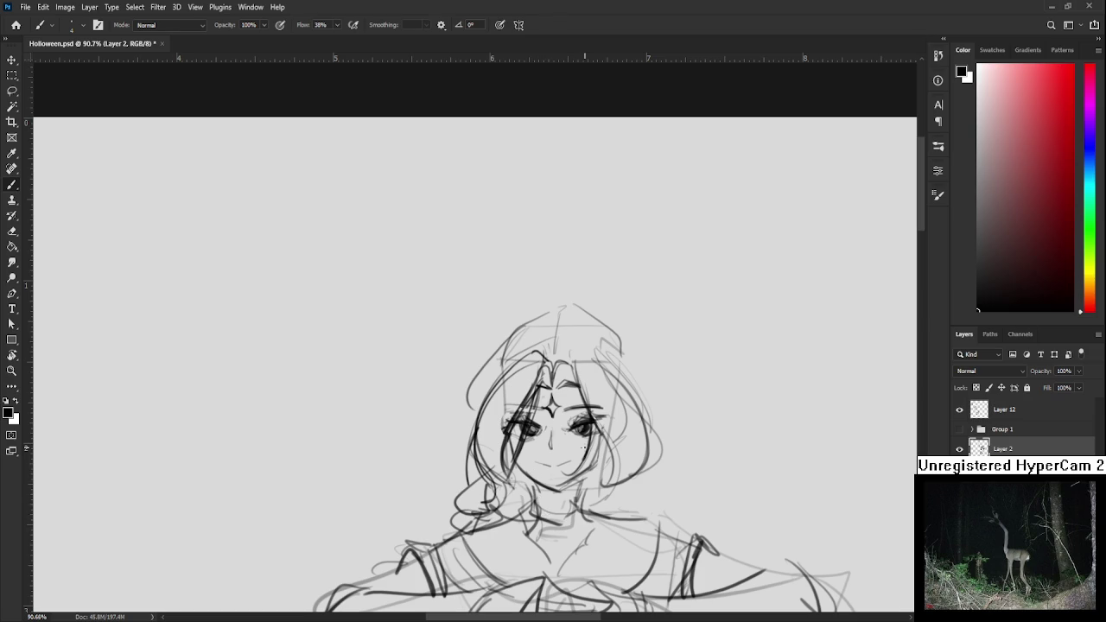
# Toggle visibility of Group 1, Layer 2 and Layer 12 while viewing the whole page
pyautogui.scroll(-2, 591, 445)
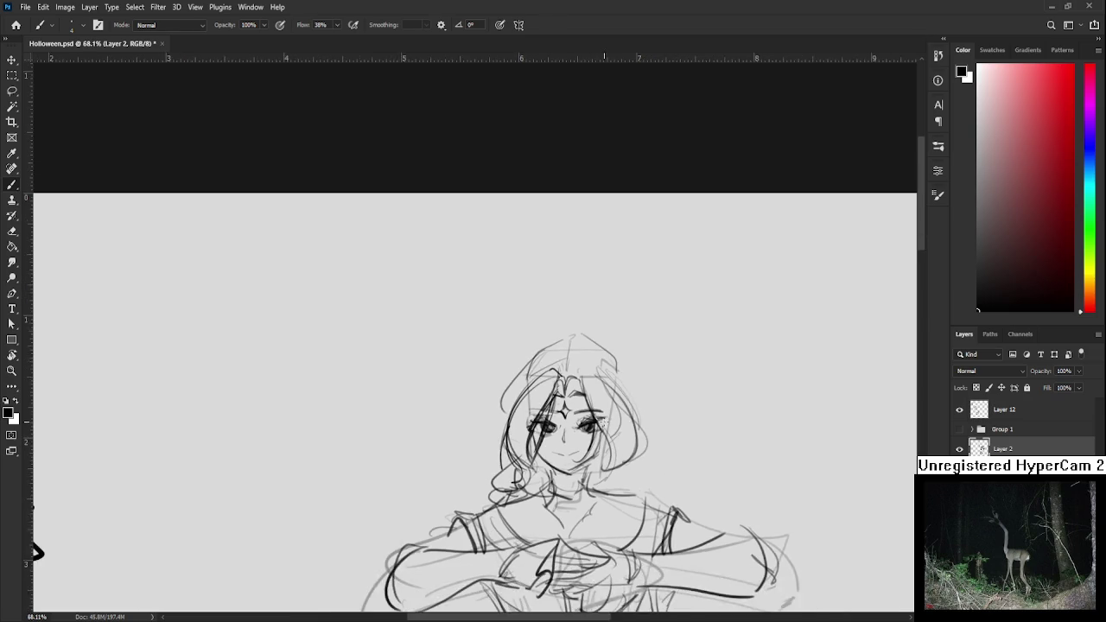
pyautogui.scroll(-2, 605, 421)
pyautogui.scroll(-1, 605, 421)
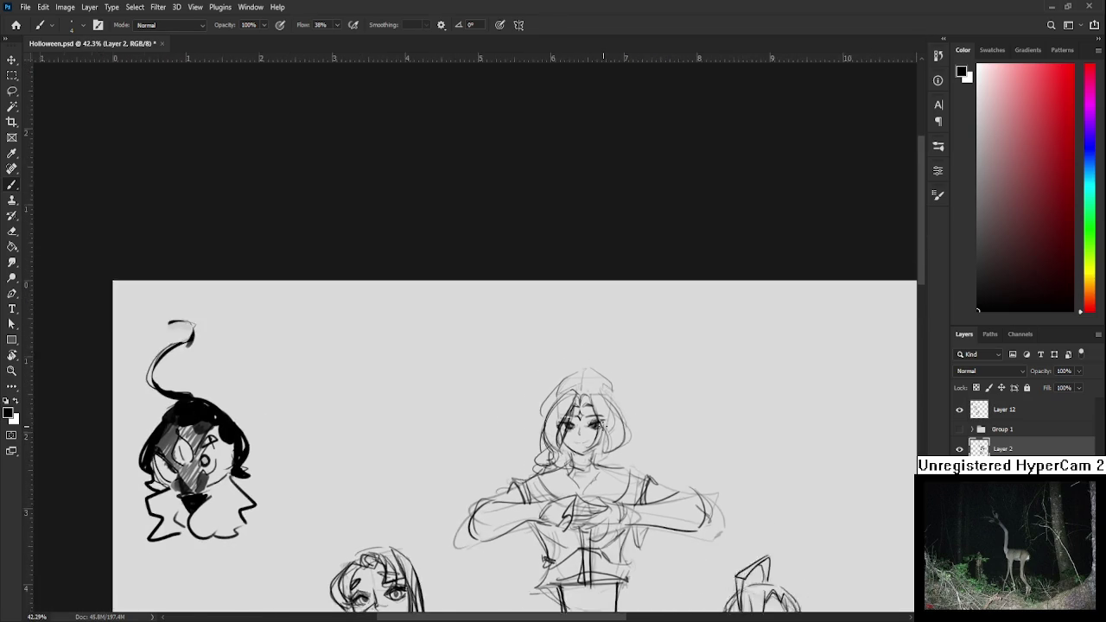
pyautogui.scroll(-1, 603, 419)
pyautogui.moveTo(603, 419); pyautogui.dragTo(619, 224)
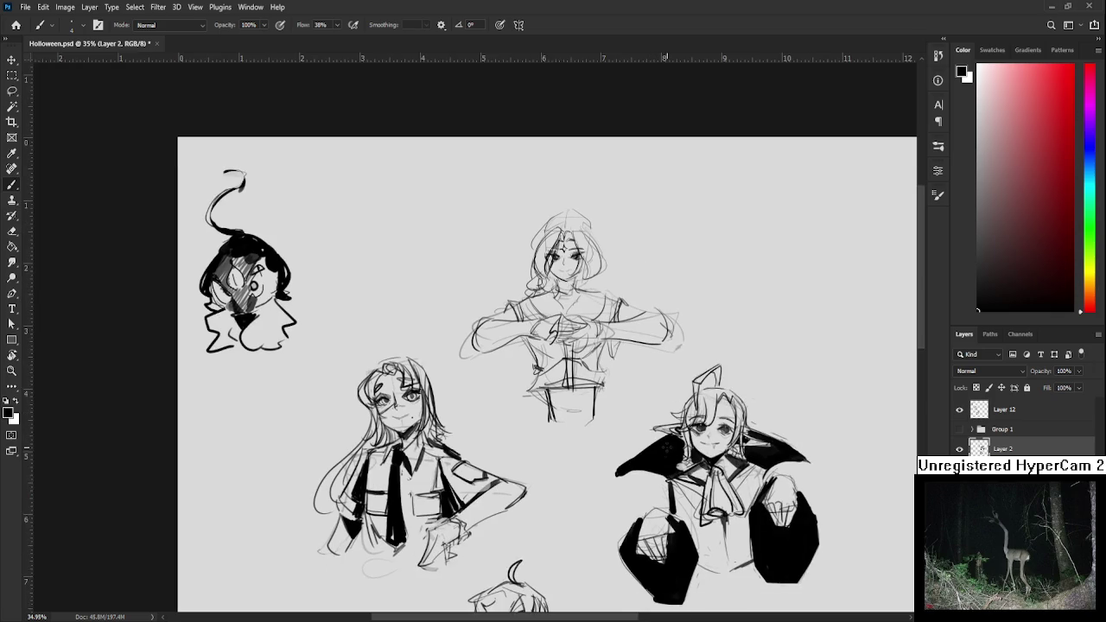
pyautogui.click(959, 429)
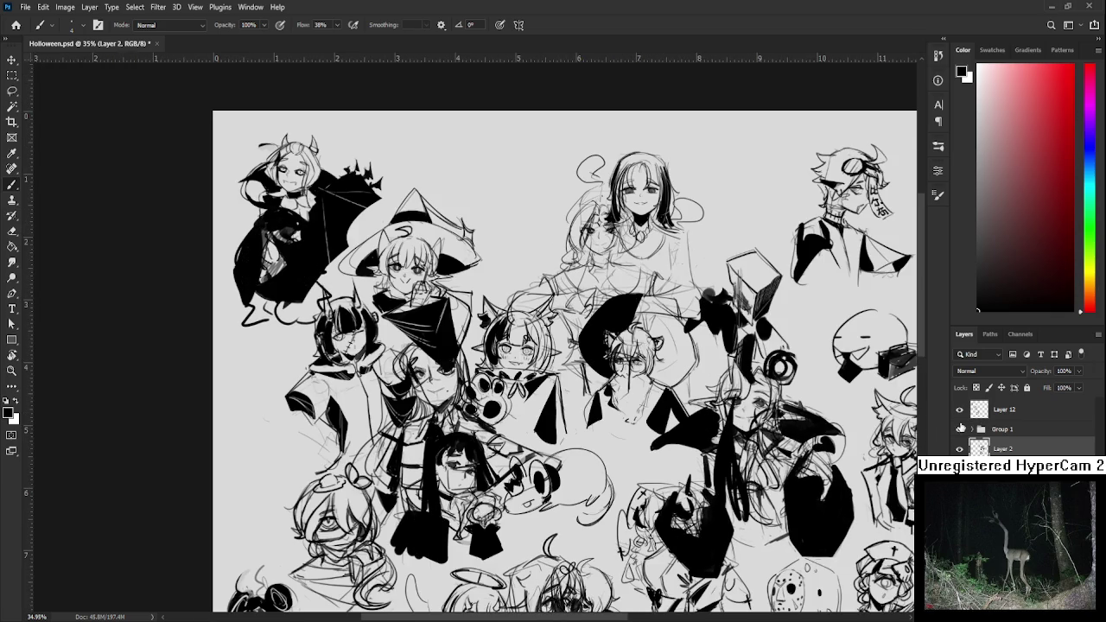
pyautogui.click(959, 450)
pyautogui.scroll(-1, 760, 389)
pyautogui.click(959, 409)
pyautogui.scroll(-1, 696, 499)
pyautogui.moveTo(696, 498); pyautogui.dragTo(288, 345)
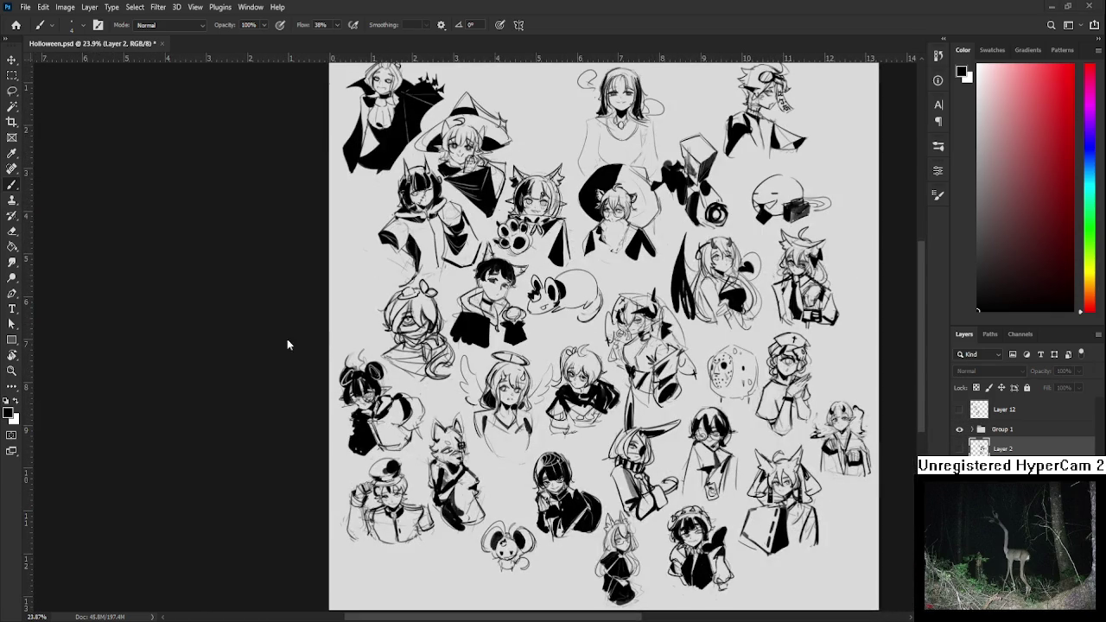
# Zoom and pan around the sketch page to inspect it
pyautogui.scroll(1, 601, 471)
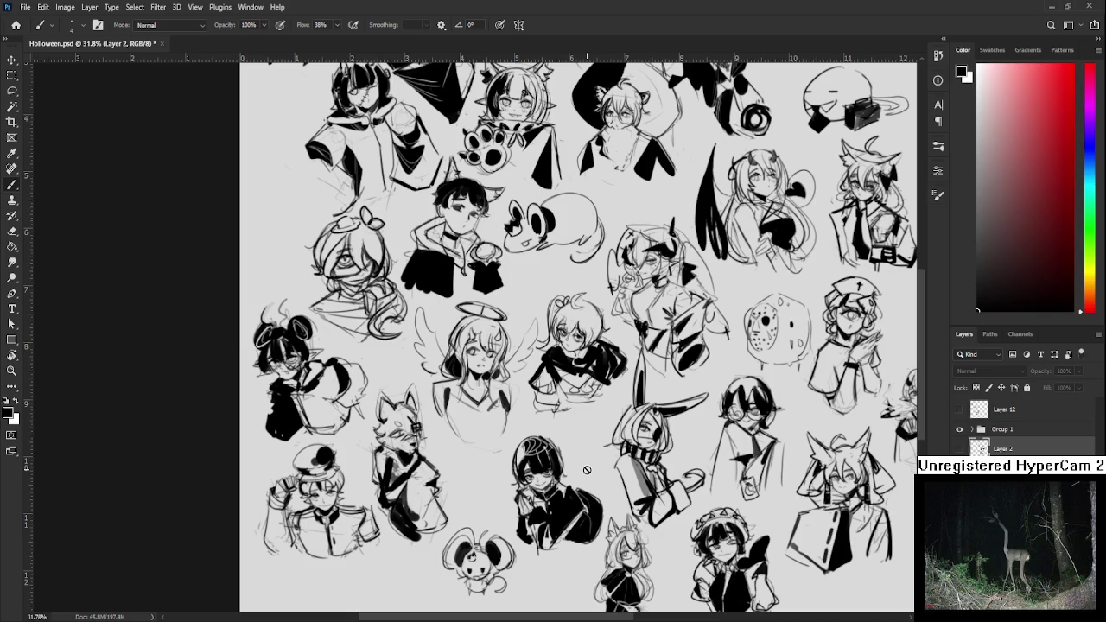
pyautogui.scroll(-1, 586, 470)
pyautogui.scroll(-1, 588, 474)
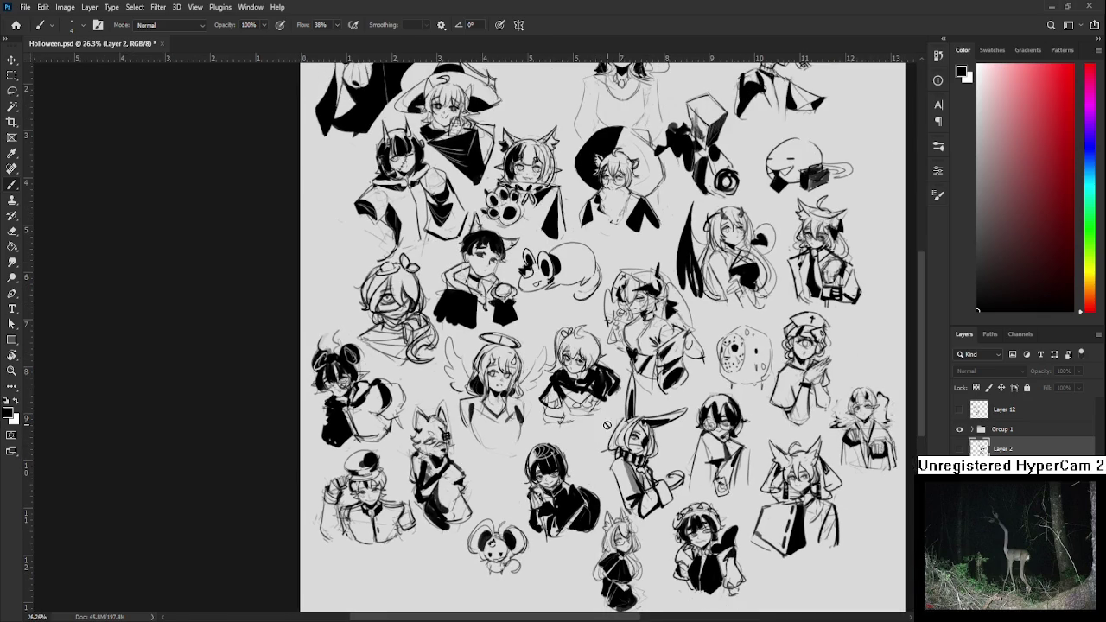
pyautogui.scroll(1, 587, 346)
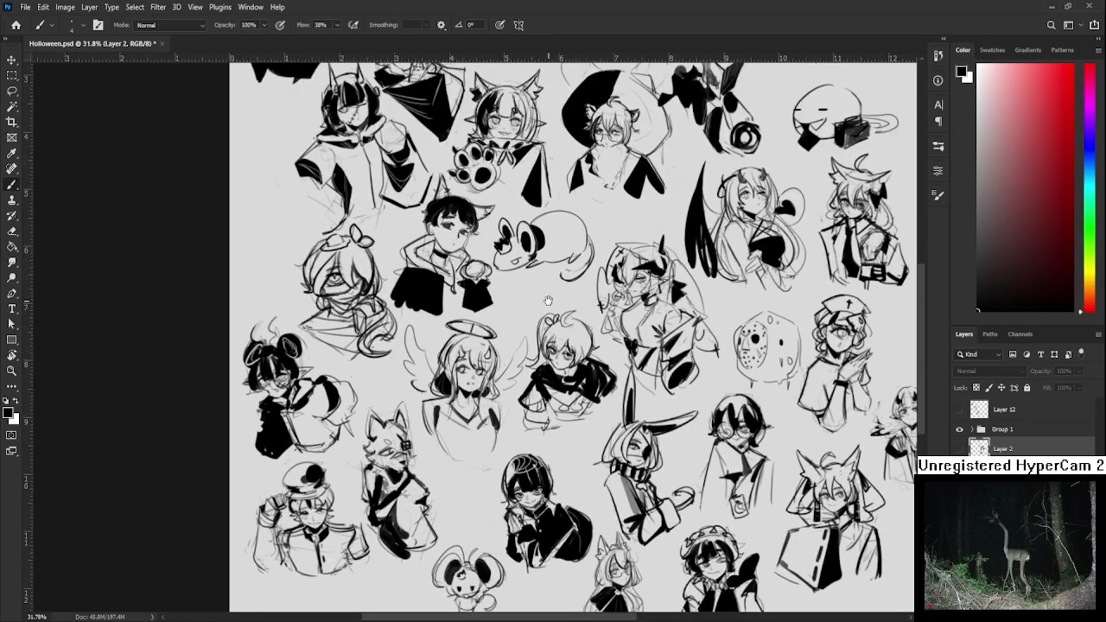
pyautogui.scroll(1, 559, 279)
pyautogui.moveTo(544, 393); pyautogui.dragTo(505, 448)
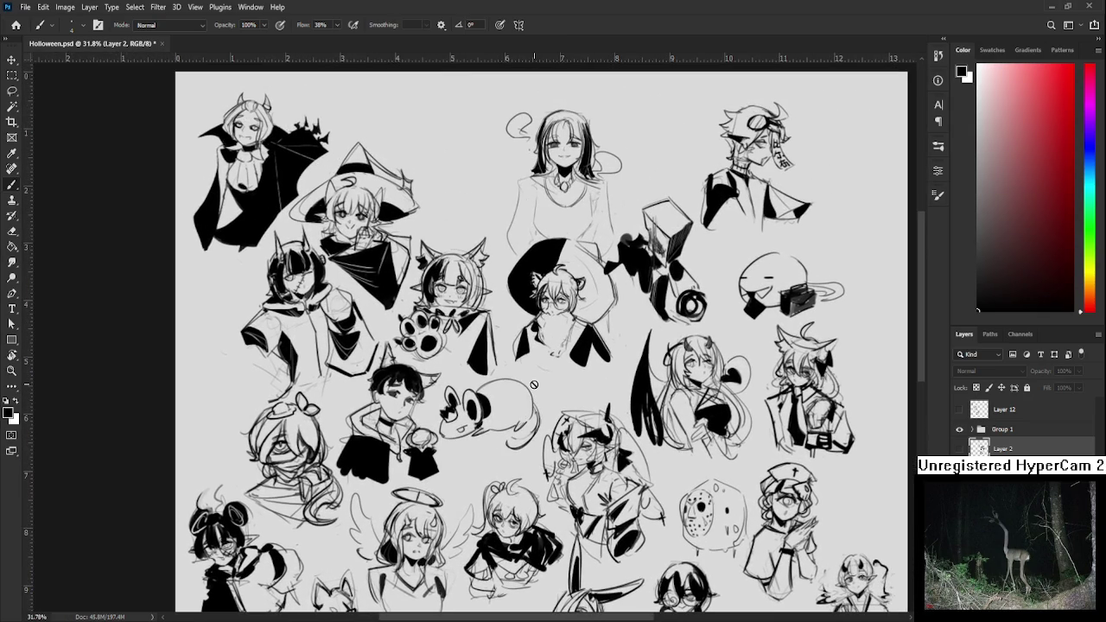
pyautogui.scroll(-1, 534, 384)
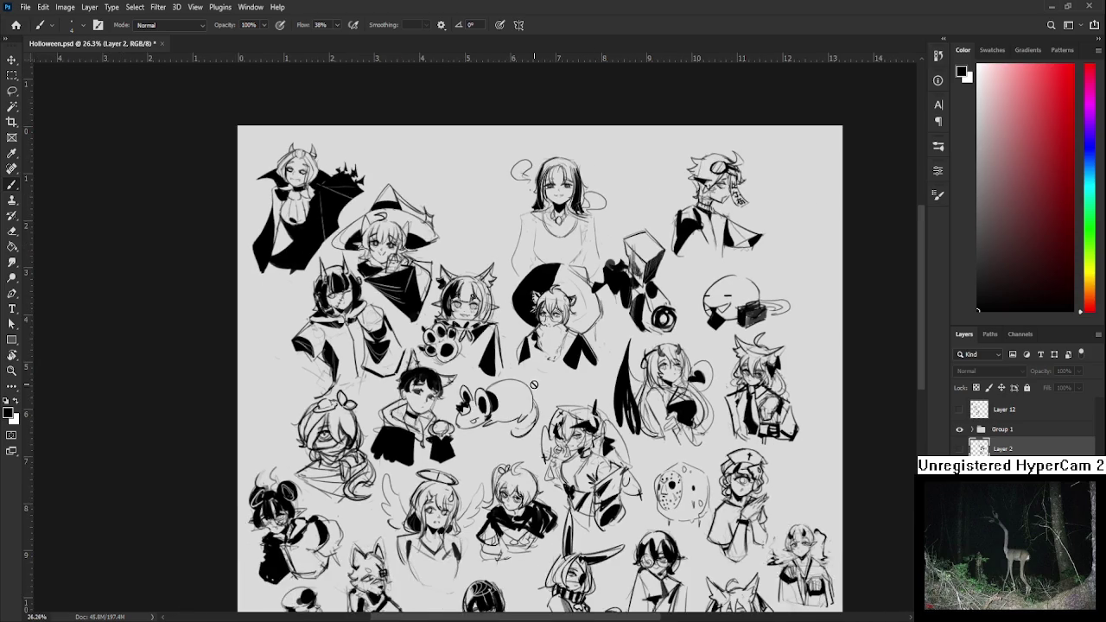
pyautogui.scroll(2, 534, 384)
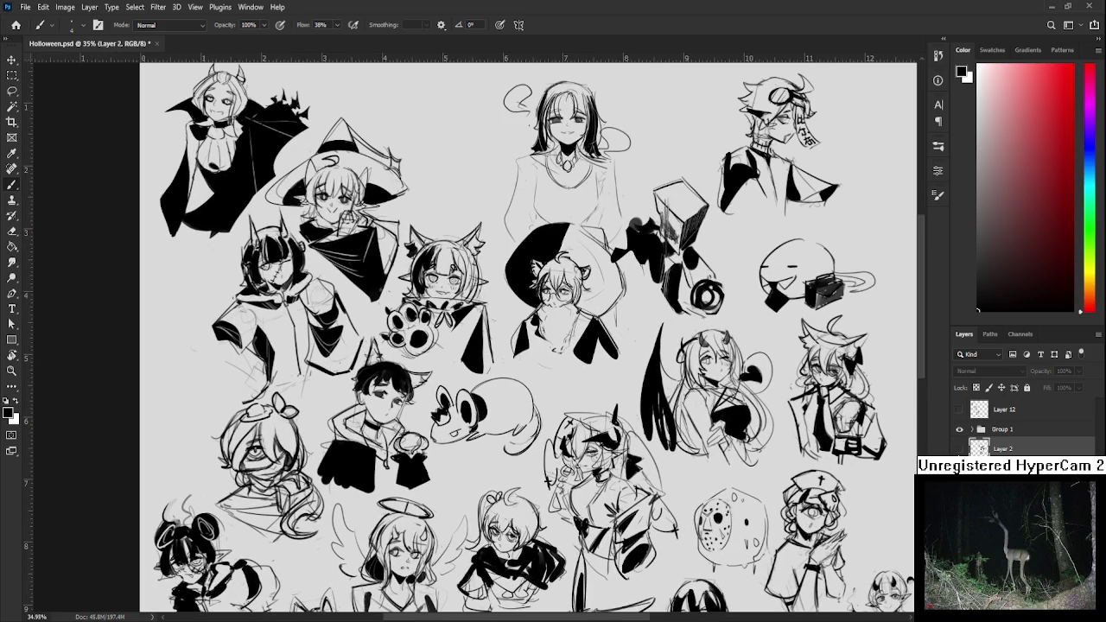
# Hide Group 1, show and select Layer 12, and zoom into the top-centre figure
pyautogui.click(960, 409)
pyautogui.click(959, 410)
pyautogui.click(959, 410)
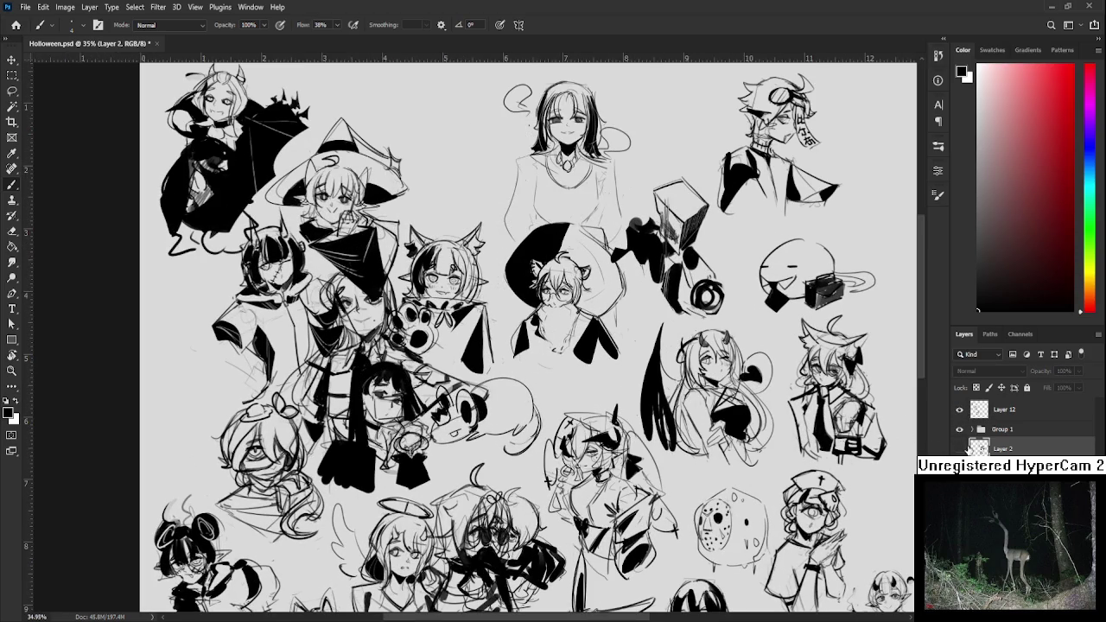
pyautogui.click(959, 448)
pyautogui.click(959, 449)
pyautogui.click(959, 409)
pyautogui.click(959, 448)
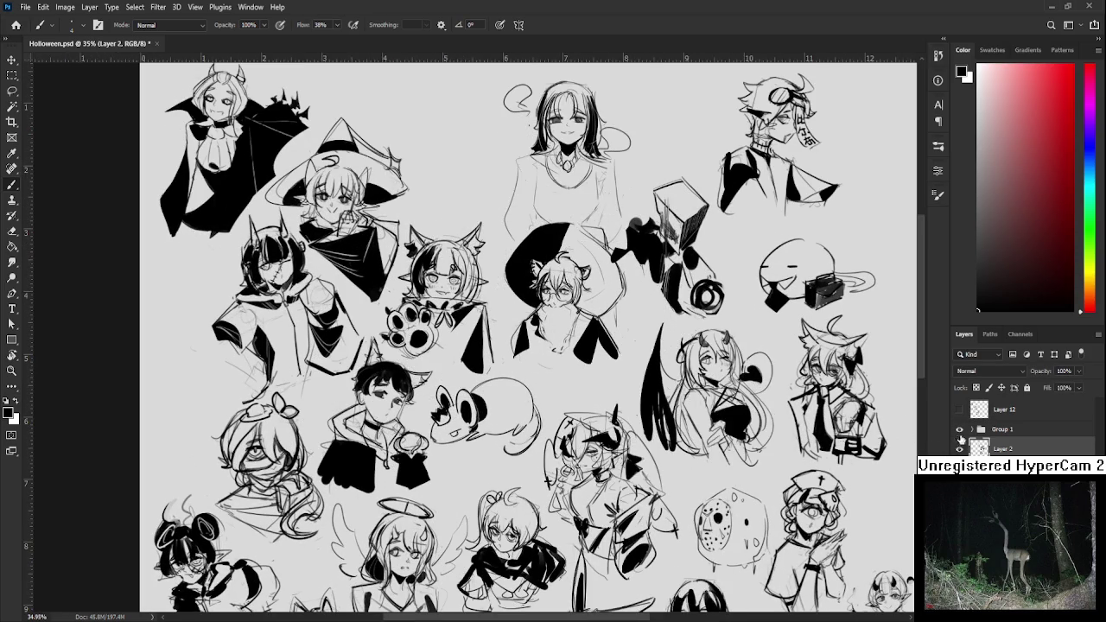
pyautogui.click(960, 430)
pyautogui.click(959, 410)
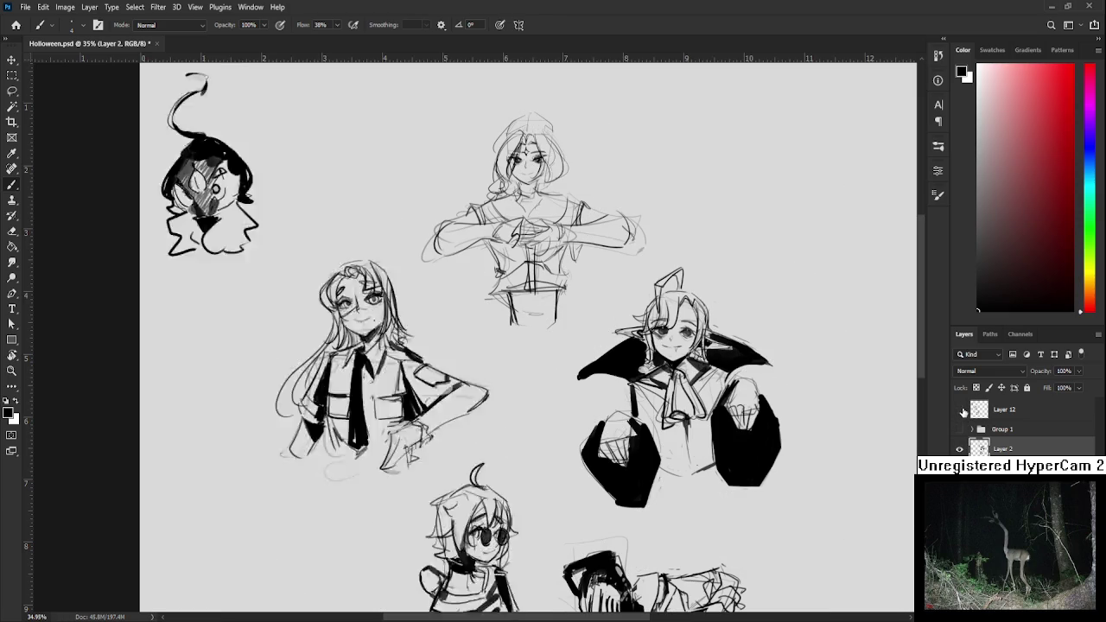
pyautogui.click(994, 410)
pyautogui.scroll(5, 463, 149)
pyautogui.scroll(1, 501, 299)
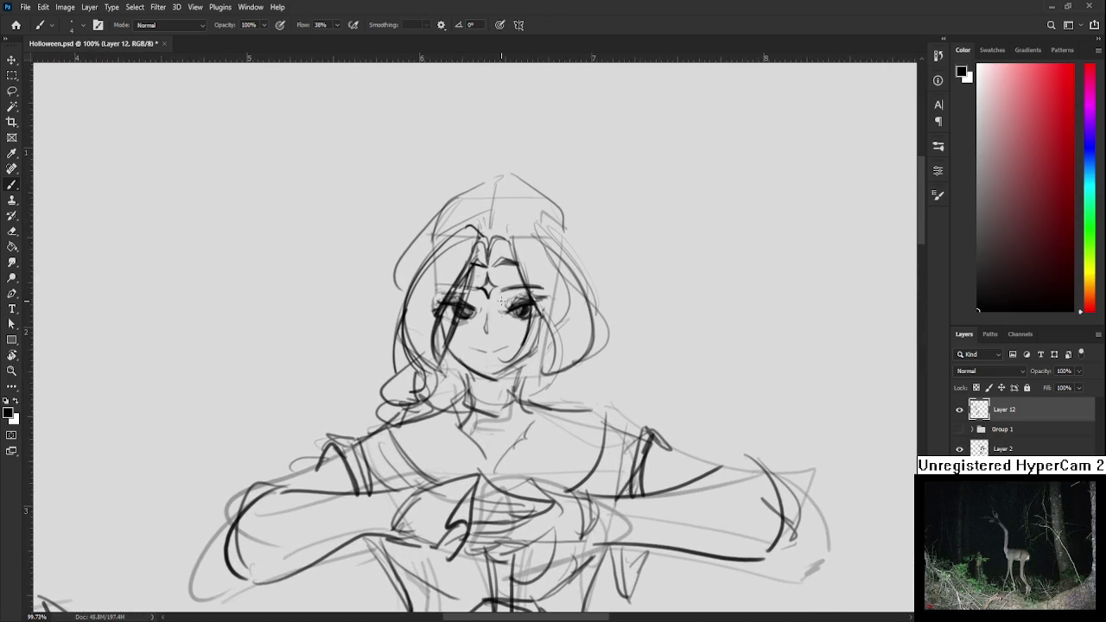
# Erase the stray hair strokes beside the top-centre figure's face
pyautogui.press('e')
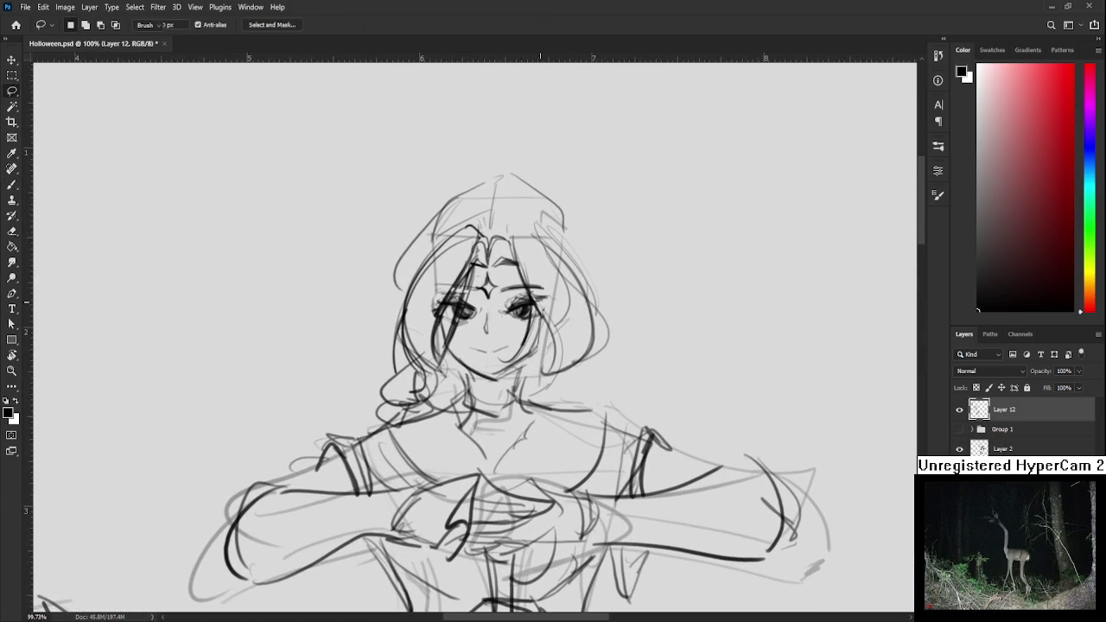
pyautogui.press('l')
pyautogui.hotkey('alt', '[')
pyautogui.hotkey('alt', '[')
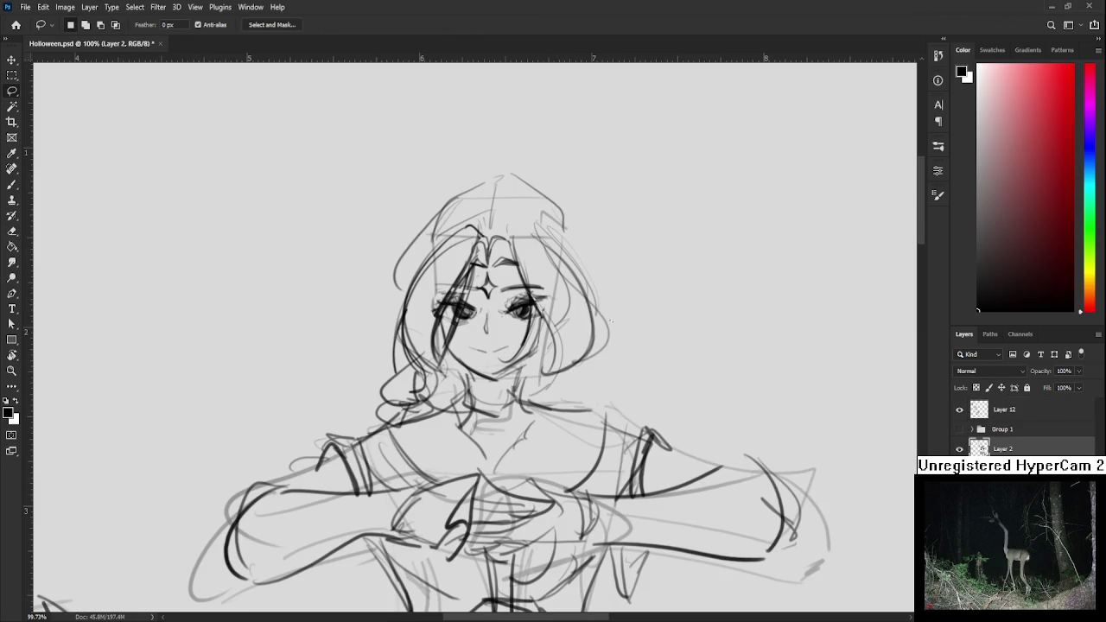
pyautogui.moveTo(610, 321); pyautogui.dragTo(569, 373)
pyautogui.press('e')
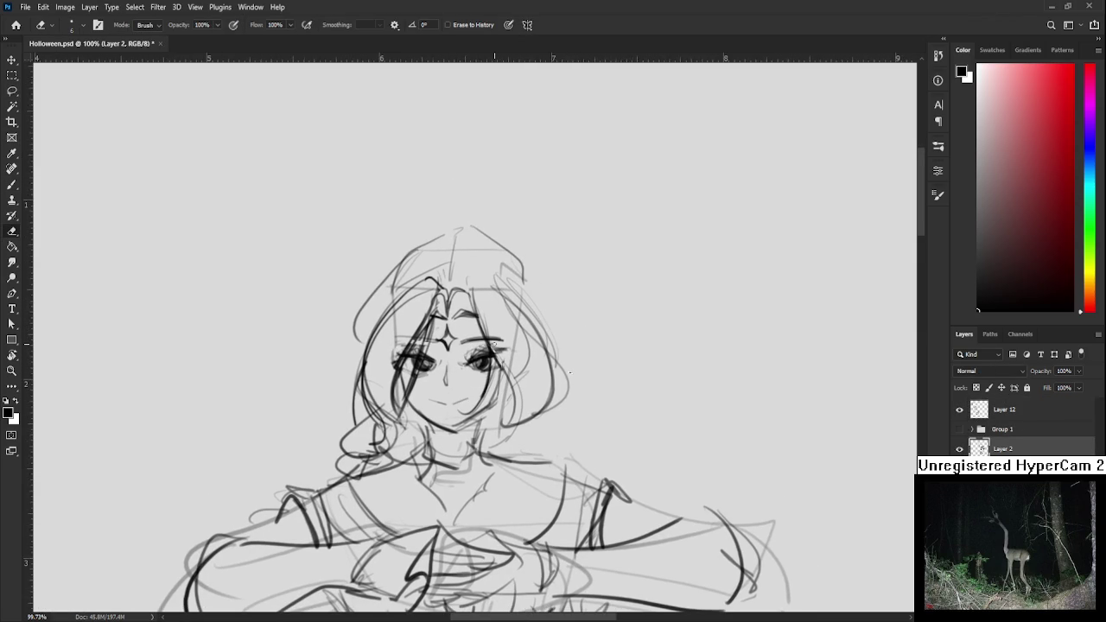
pyautogui.moveTo(570, 374)
pyautogui.mouseDown()
pyautogui.moveTo(496, 346)
pyautogui.moveTo(522, 360)
pyautogui.moveTo(484, 365)
pyautogui.moveTo(489, 398)
pyautogui.moveTo(481, 393)
pyautogui.mouseUp()
pyautogui.press('b')
# Lasso and transform the nose, then redraw it as a longer line
pyautogui.press('l')
pyautogui.hotkey('ctrl', 't')
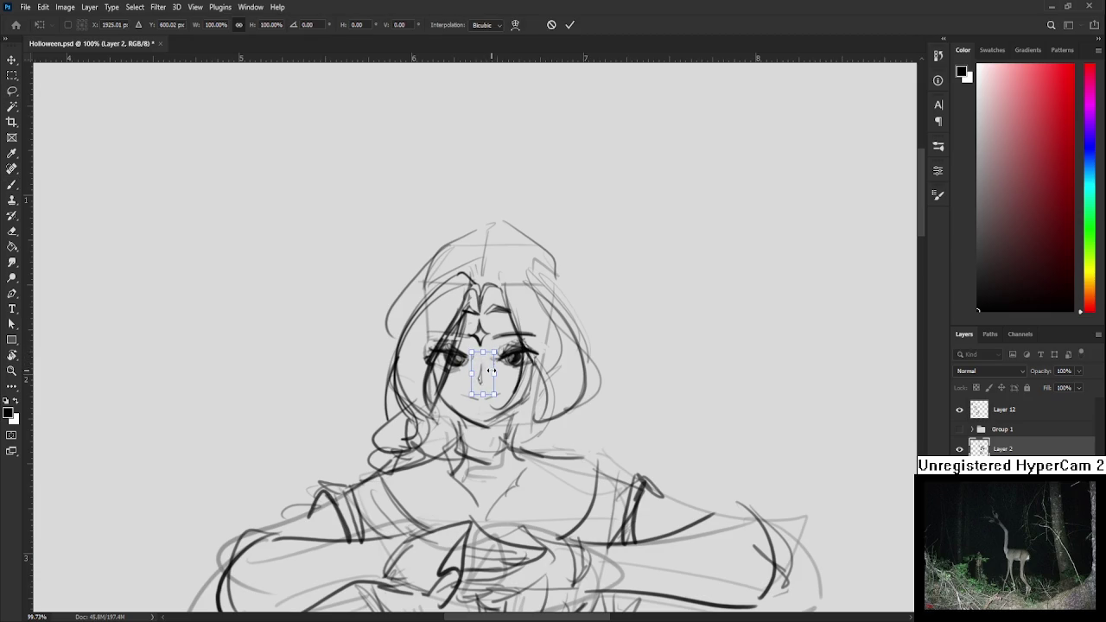
pyautogui.press('Return')
pyautogui.hotkey('ctrl', 'd')
pyautogui.press('b')
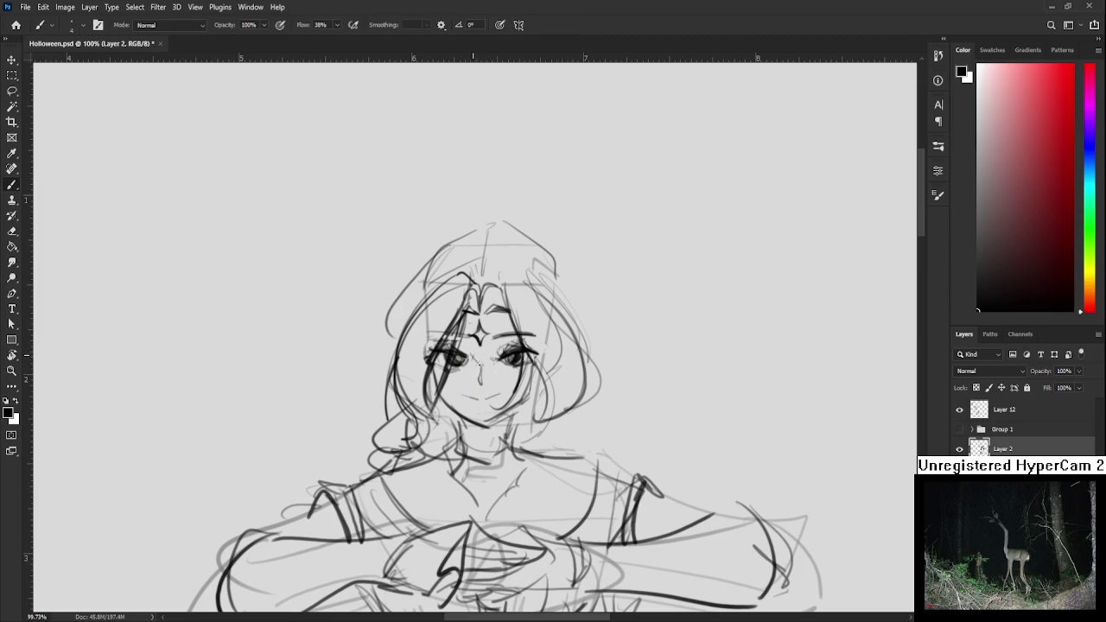
pyautogui.moveTo(475, 355); pyautogui.dragTo(479, 377)
pyautogui.press('e')
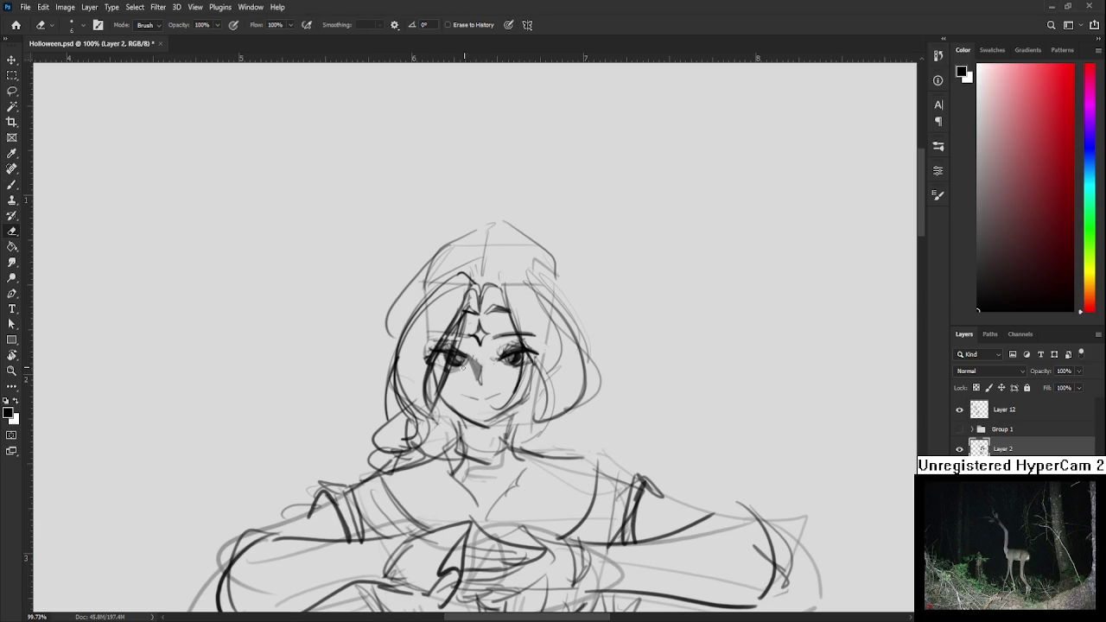
pyautogui.press('b')
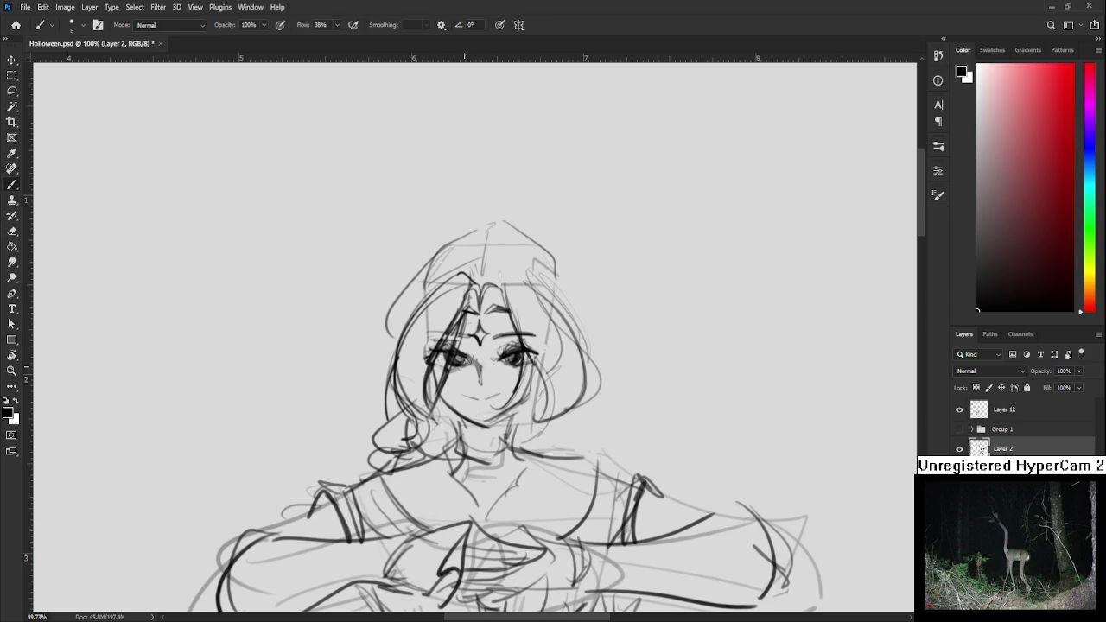
# Trace the hair part and left outer hair line, then fill the left hair band black
pyautogui.moveTo(516, 332); pyautogui.dragTo(477, 363)
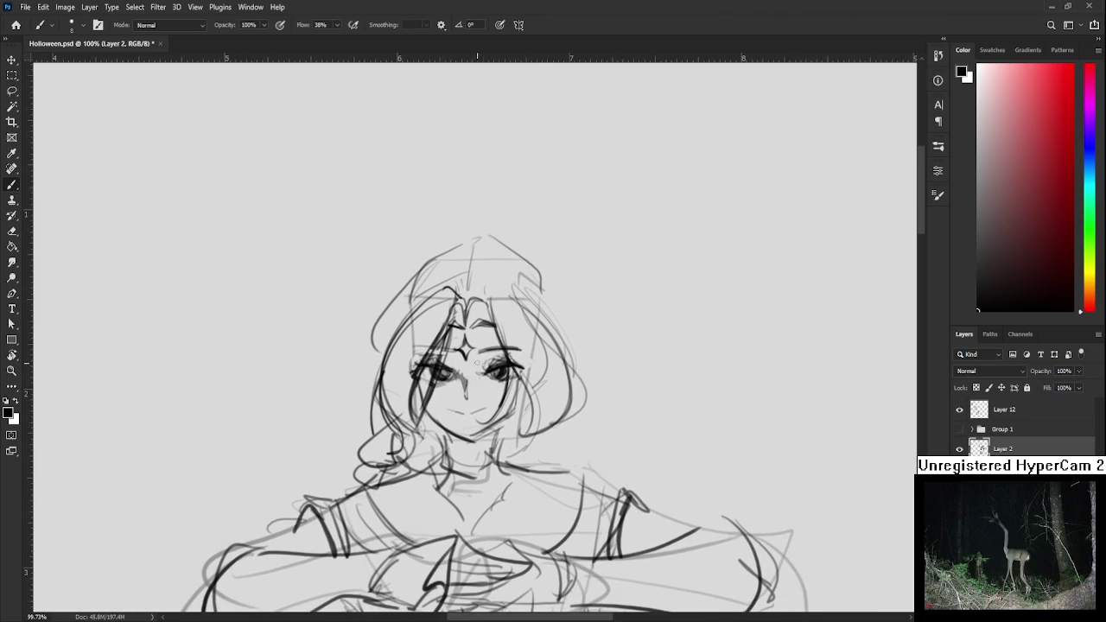
pyautogui.moveTo(460, 317); pyautogui.dragTo(457, 306)
pyautogui.moveTo(430, 263); pyautogui.dragTo(390, 336)
pyautogui.hotkey('ctrl', 'z')
pyautogui.moveTo(428, 271); pyautogui.dragTo(386, 349)
pyautogui.press(']')
pyautogui.moveTo(430, 271)
pyautogui.mouseDown()
pyautogui.moveTo(389, 335)
pyautogui.moveTo(449, 273)
pyautogui.moveTo(444, 265)
pyautogui.moveTo(455, 268)
pyautogui.mouseUp()
pyautogui.moveTo(452, 286)
pyautogui.mouseDown()
pyautogui.moveTo(471, 259)
pyautogui.moveTo(482, 298)
pyautogui.moveTo(492, 266)
pyautogui.moveTo(540, 312)
pyautogui.mouseUp()
# Paint the right hair band solid black
pyautogui.press('e')
pyautogui.press('b')
pyautogui.hotkey('ctrl', 'z')
pyautogui.moveTo(496, 264)
pyautogui.mouseDown()
pyautogui.moveTo(566, 332)
pyautogui.moveTo(519, 294)
pyautogui.moveTo(541, 299)
pyautogui.moveTo(558, 335)
pyautogui.mouseUp()
# Trim and thin the right hair band's lower edge with the Eraser
pyautogui.press('e')
pyautogui.moveTo(544, 290)
pyautogui.mouseDown()
pyautogui.moveTo(563, 377)
pyautogui.moveTo(557, 359)
pyautogui.moveTo(571, 374)
pyautogui.mouseUp()
pyautogui.press('b')
pyautogui.press('e')
pyautogui.press('b')
pyautogui.press('e')
pyautogui.moveTo(565, 334)
pyautogui.mouseDown()
pyautogui.moveTo(572, 371)
pyautogui.moveTo(573, 355)
pyautogui.mouseUp()
pyautogui.scroll(-3, 570, 363)
pyautogui.scroll(-3, 557, 365)
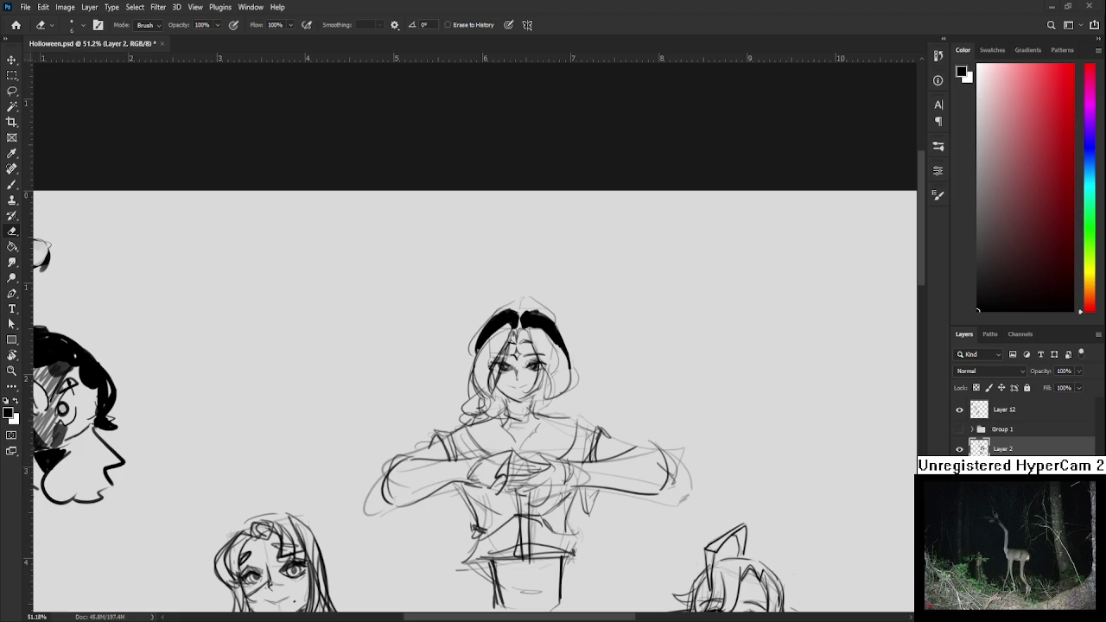
# Centre the face and redraw the inner line of the right hair in black
pyautogui.scroll(2, 606, 387)
pyautogui.scroll(2, 605, 386)
pyautogui.moveTo(461, 429); pyautogui.dragTo(385, 415)
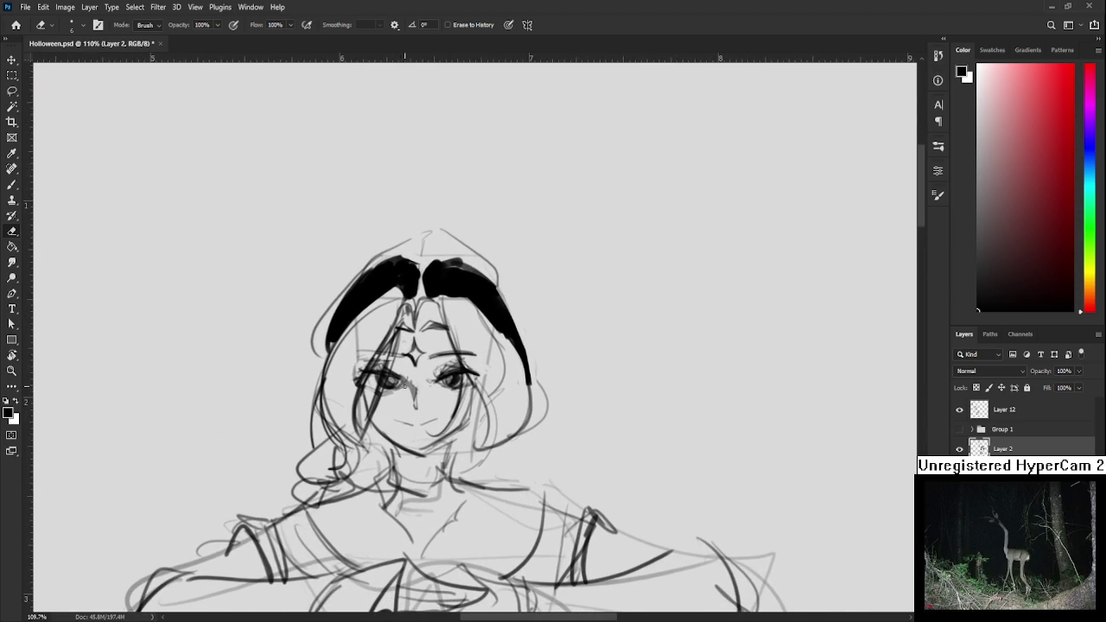
pyautogui.press('b')
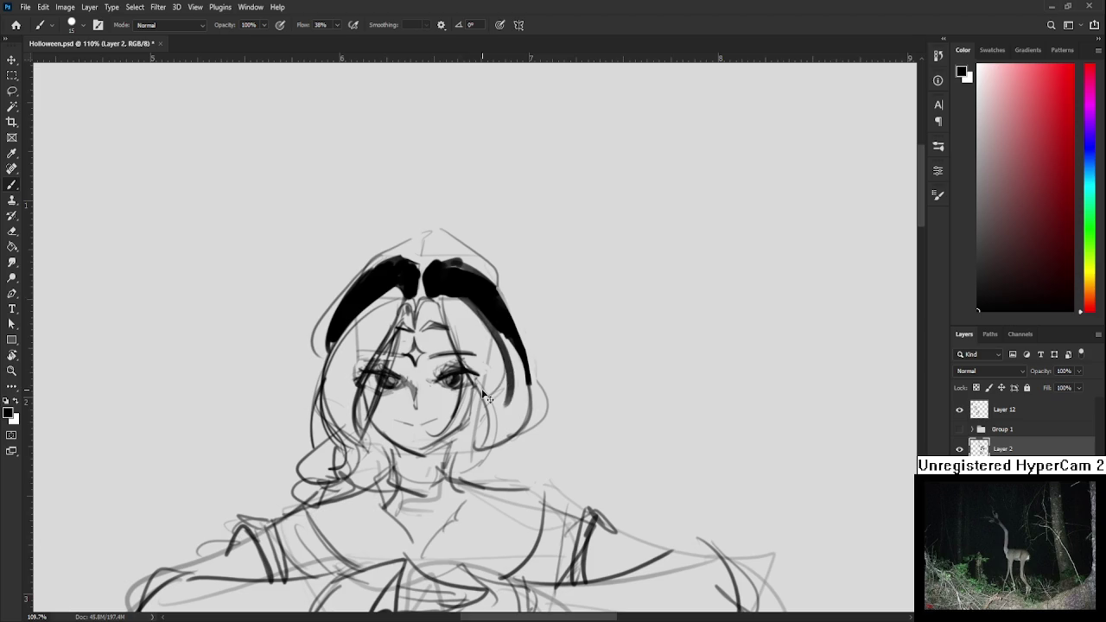
pyautogui.press('v')
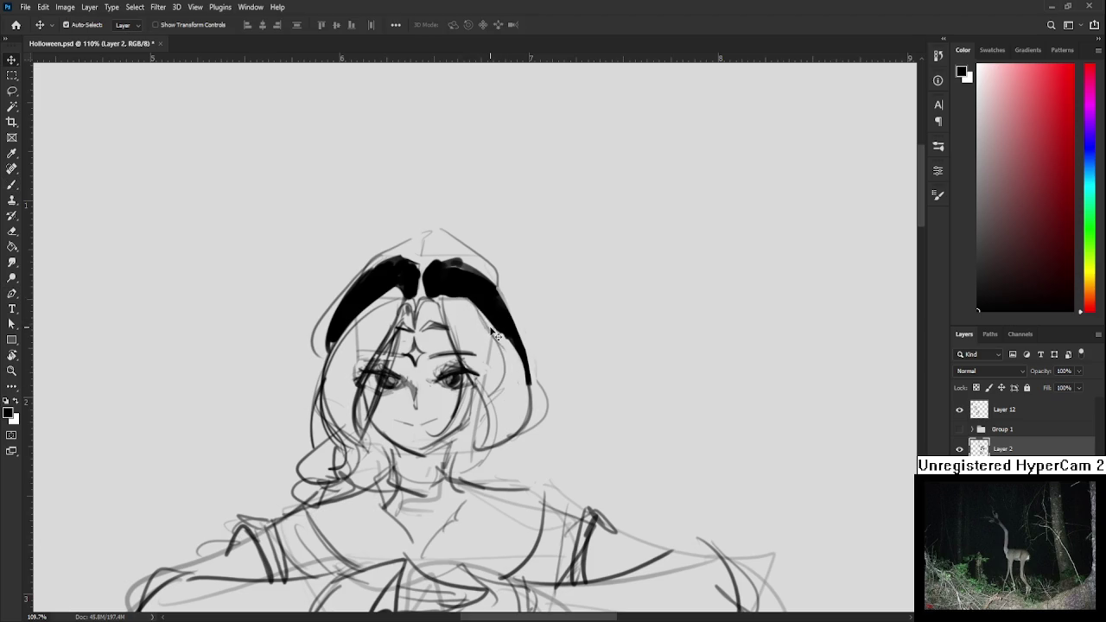
pyautogui.press('b')
pyautogui.moveTo(511, 339); pyautogui.dragTo(474, 446)
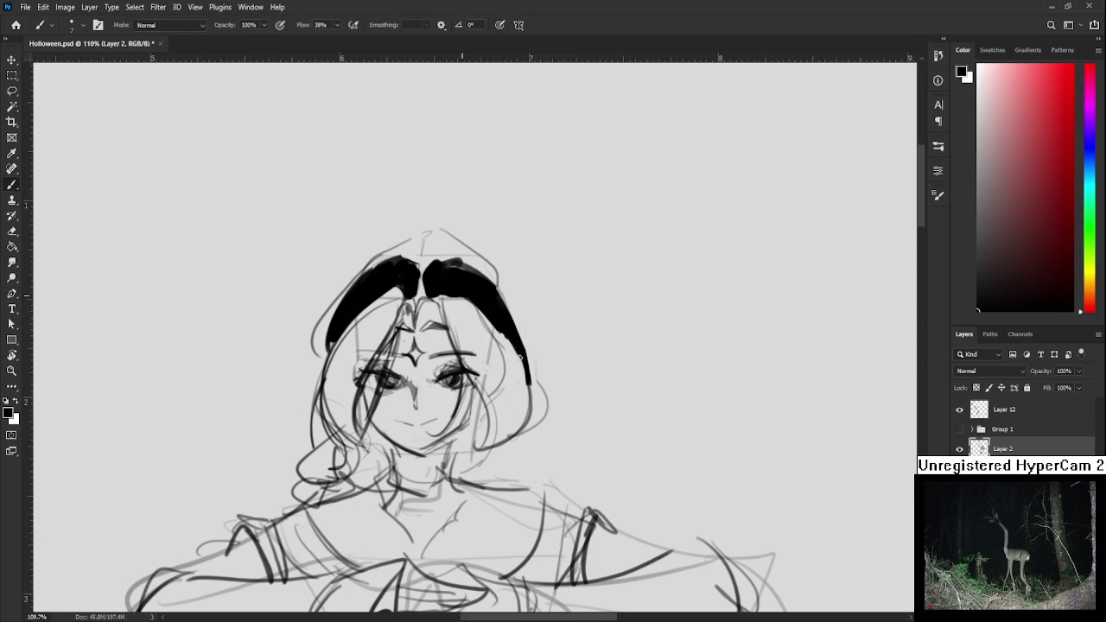
pyautogui.hotkey('ctrl', 'z')
pyautogui.moveTo(464, 294); pyautogui.dragTo(473, 451)
pyautogui.moveTo(497, 386); pyautogui.dragTo(496, 395)
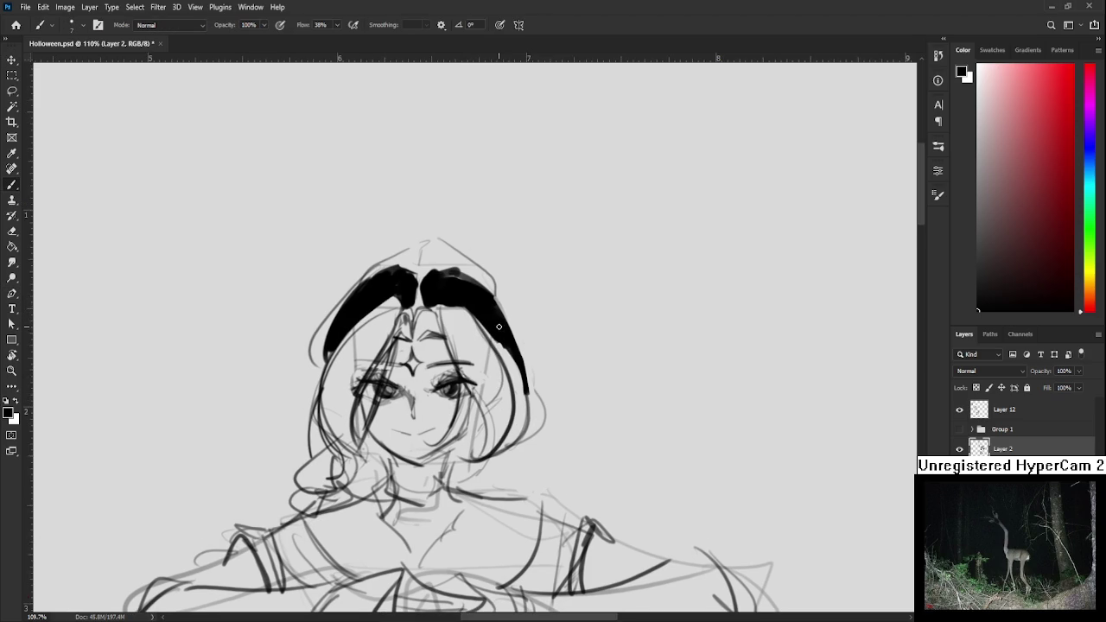
# Thin the right hair's outer edge and clean up the top hairline
pyautogui.press('e')
pyautogui.moveTo(506, 304); pyautogui.dragTo(527, 418)
pyautogui.moveTo(499, 293); pyautogui.dragTo(517, 450)
pyautogui.press('b')
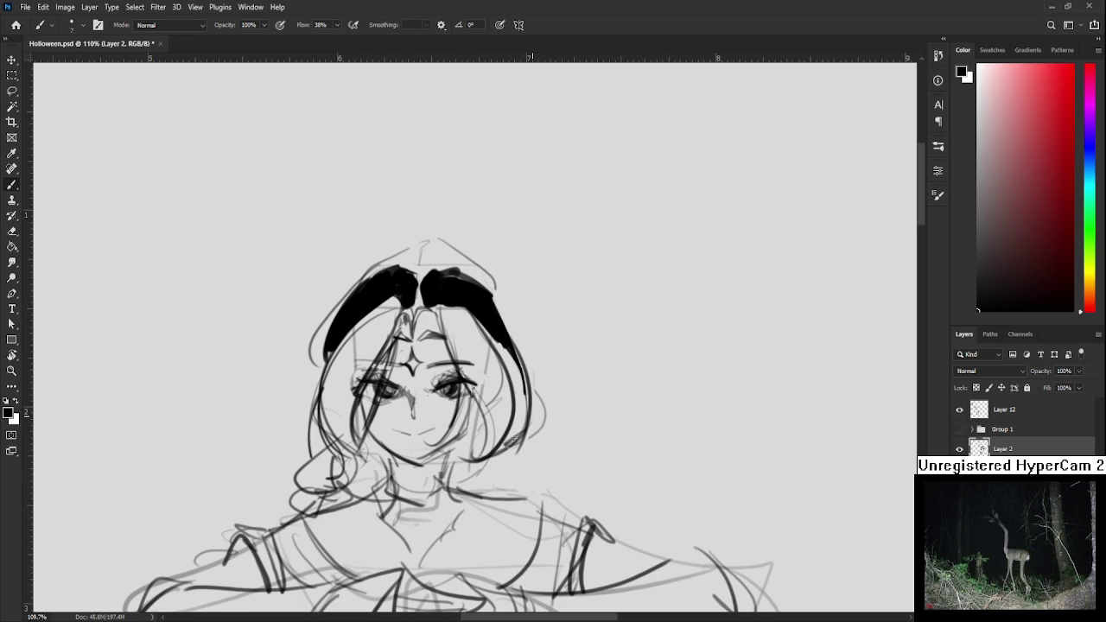
pyautogui.moveTo(504, 373); pyautogui.dragTo(516, 422)
pyautogui.press('e')
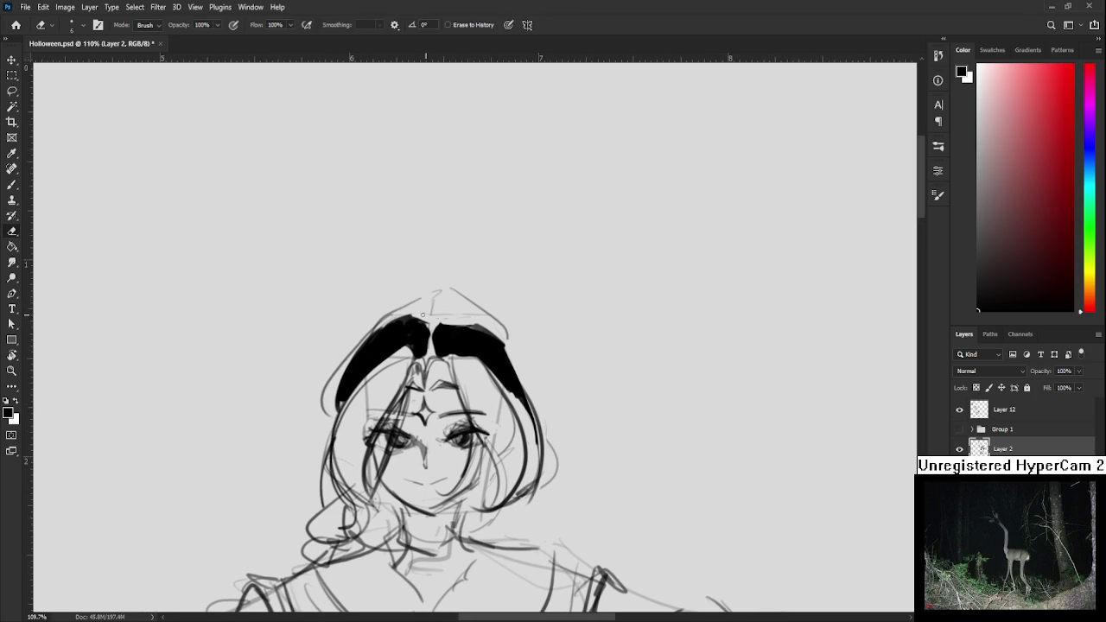
pyautogui.moveTo(416, 315)
pyautogui.mouseDown()
pyautogui.moveTo(396, 320)
pyautogui.moveTo(480, 325)
pyautogui.moveTo(467, 299)
pyautogui.moveTo(517, 314)
pyautogui.mouseUp()
pyautogui.press('b')
pyautogui.moveTo(411, 323)
pyautogui.mouseDown()
pyautogui.moveTo(472, 320)
pyautogui.moveTo(529, 341)
pyautogui.mouseUp()
pyautogui.hotkey('ctrl', 'z')
pyautogui.moveTo(465, 317)
pyautogui.mouseDown()
pyautogui.moveTo(517, 327)
pyautogui.moveTo(546, 385)
pyautogui.moveTo(537, 331)
pyautogui.moveTo(557, 443)
pyautogui.moveTo(545, 403)
pyautogui.mouseUp()
# Shade both cheeks and jaw, refine the chin, and paint a black V at the neck
pyautogui.moveTo(529, 354); pyautogui.dragTo(510, 403)
pyautogui.moveTo(515, 398); pyautogui.dragTo(480, 418)
pyautogui.scroll(-1, 439, 381)
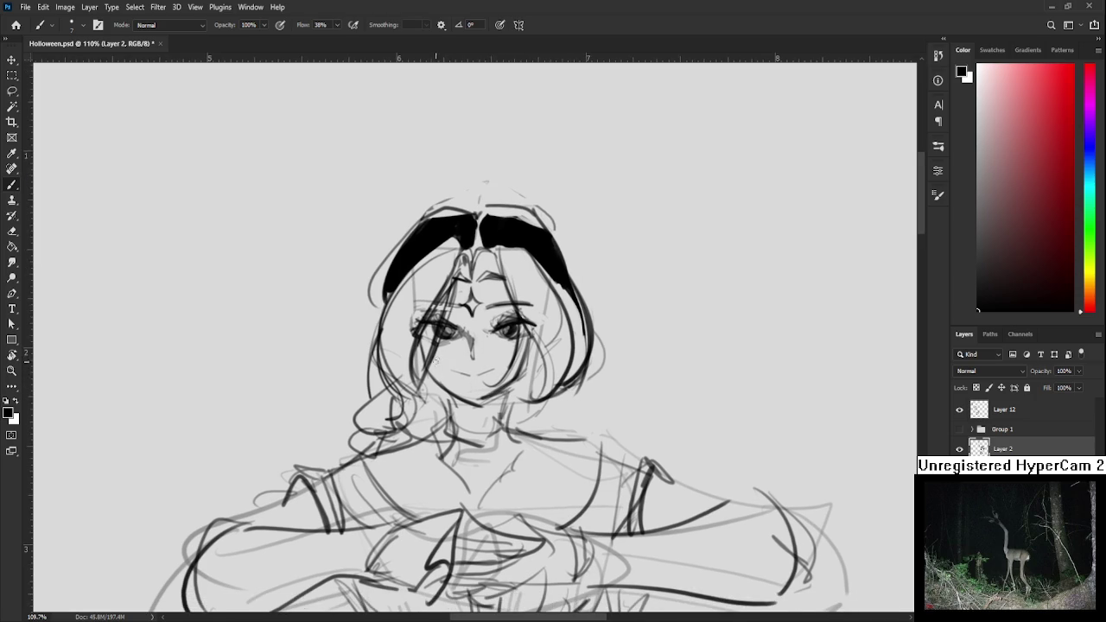
pyautogui.moveTo(418, 363)
pyautogui.mouseDown()
pyautogui.moveTo(411, 384)
pyautogui.moveTo(418, 377)
pyautogui.moveTo(424, 396)
pyautogui.mouseUp()
pyautogui.moveTo(522, 379); pyautogui.dragTo(515, 394)
pyautogui.moveTo(527, 365); pyautogui.dragTo(511, 391)
pyautogui.moveTo(530, 345); pyautogui.dragTo(519, 380)
pyautogui.moveTo(532, 342)
pyautogui.mouseDown()
pyautogui.moveTo(528, 401)
pyautogui.moveTo(521, 397)
pyautogui.mouseUp()
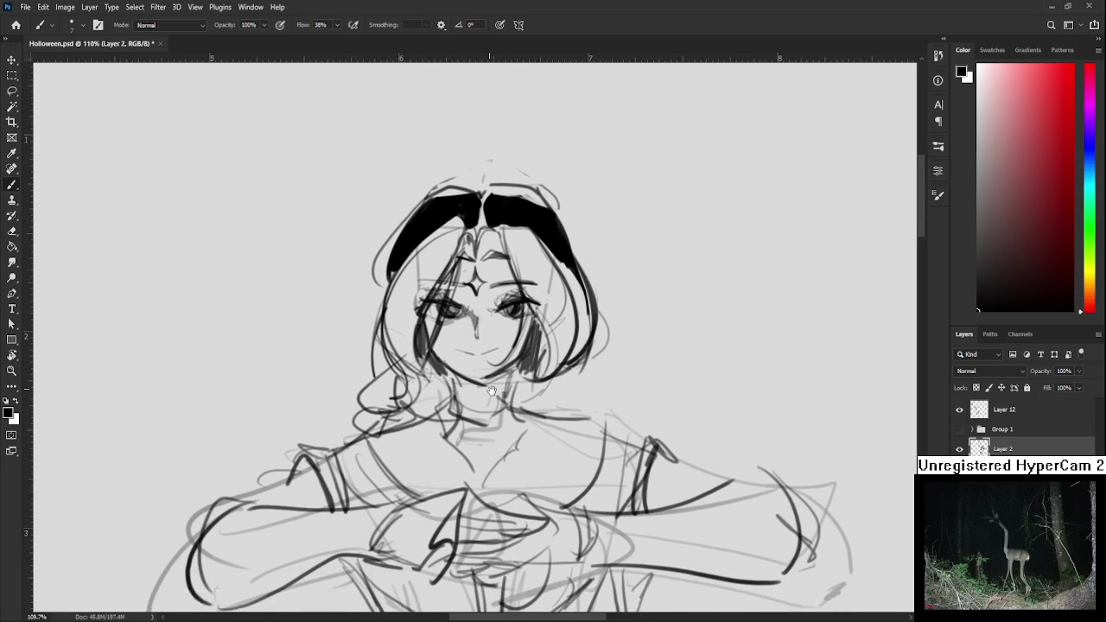
pyautogui.scroll(-2, 455, 373)
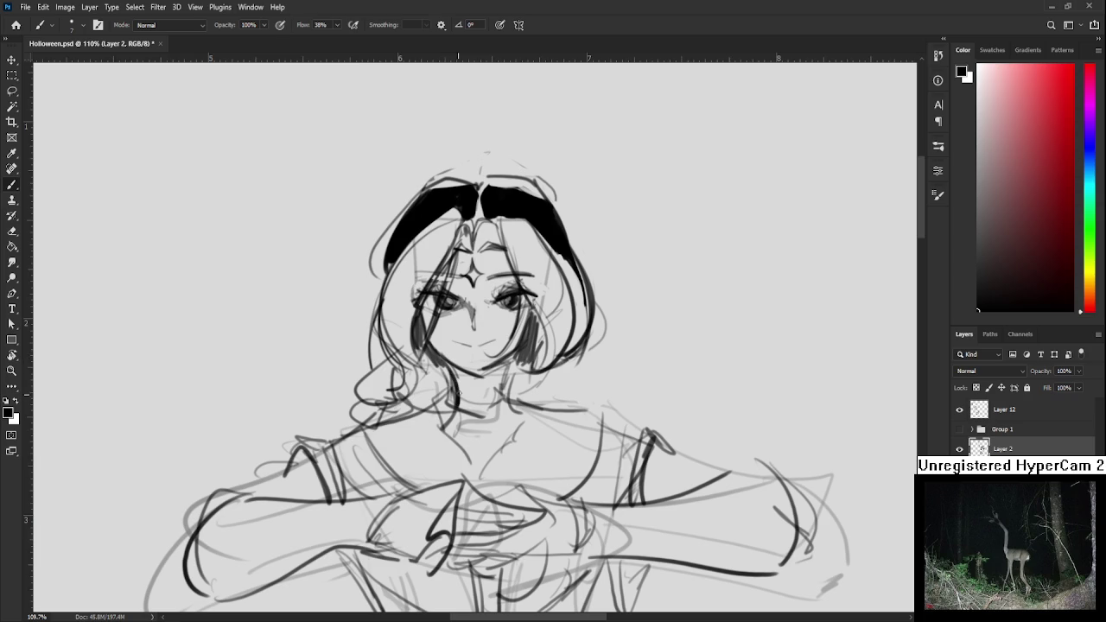
pyautogui.moveTo(461, 386)
pyautogui.mouseDown()
pyautogui.moveTo(506, 368)
pyautogui.moveTo(479, 395)
pyautogui.moveTo(506, 363)
pyautogui.moveTo(473, 393)
pyautogui.moveTo(456, 369)
pyautogui.moveTo(480, 381)
pyautogui.moveTo(497, 365)
pyautogui.moveTo(451, 380)
pyautogui.moveTo(477, 377)
pyautogui.mouseUp()
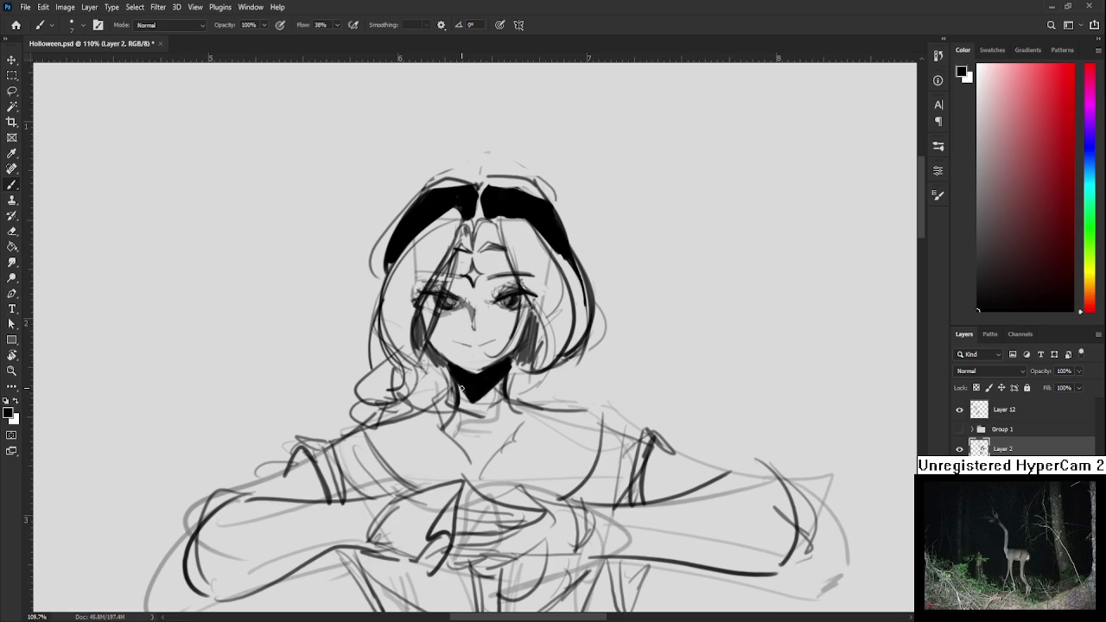
# Darken the black neck fill under the chin and soften its top edge
pyautogui.moveTo(456, 368); pyautogui.dragTo(487, 377)
pyautogui.press('e')
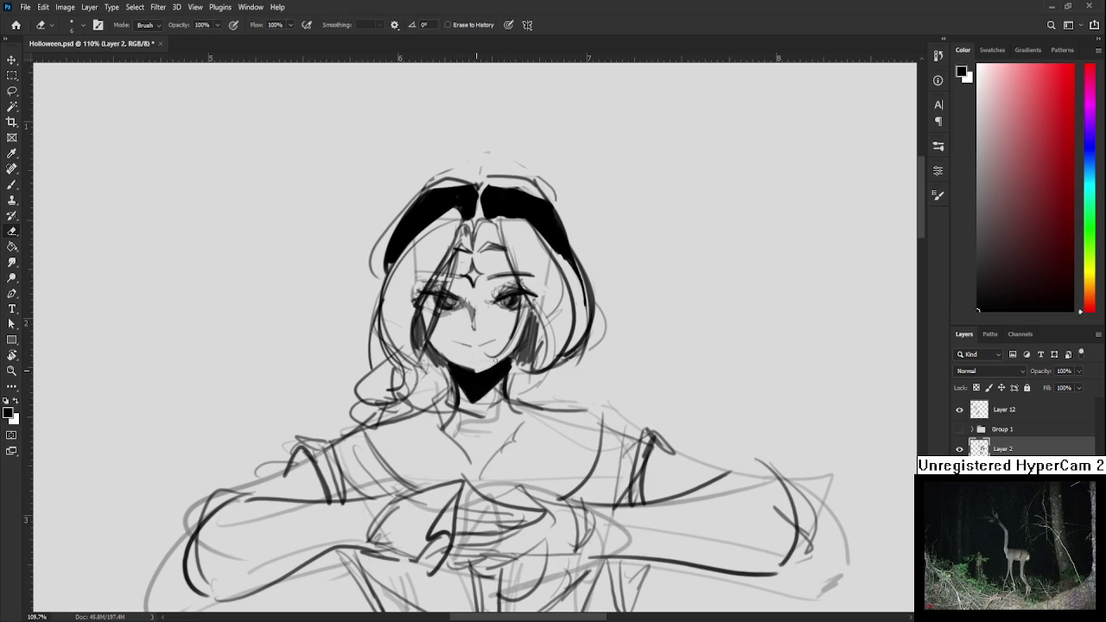
pyautogui.moveTo(456, 358)
pyautogui.mouseDown()
pyautogui.moveTo(471, 370)
pyautogui.moveTo(447, 367)
pyautogui.mouseUp()
pyautogui.press('b')
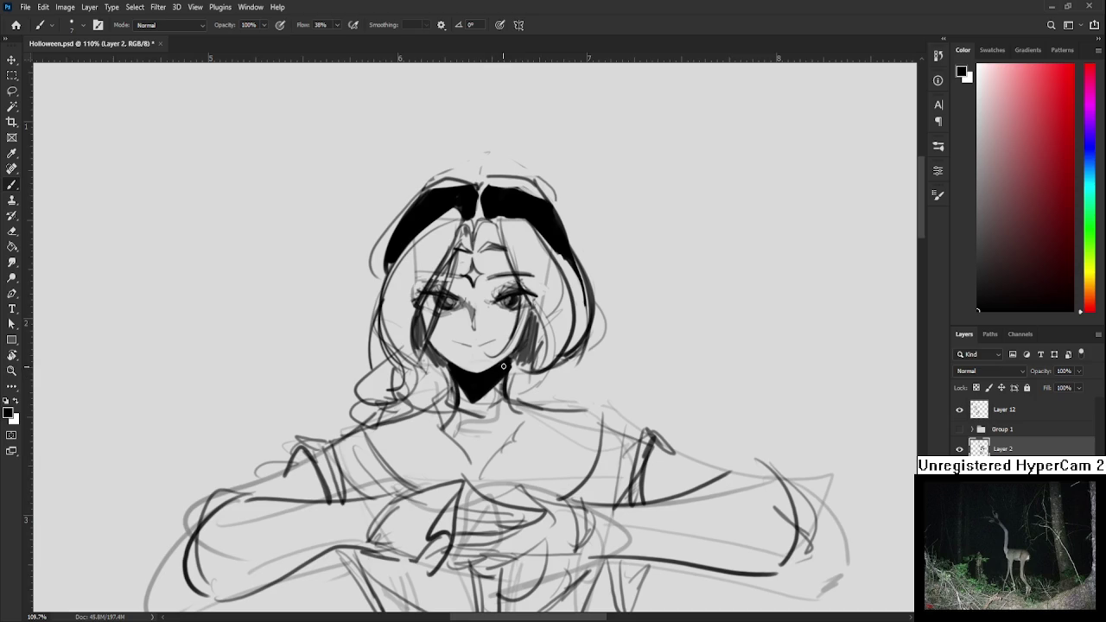
pyautogui.press('e')
pyautogui.scroll(-2, 513, 399)
pyautogui.press('b')
# Add curly hair strokes beside the chin and a dark stroke under the right hair
pyautogui.moveTo(401, 382)
pyautogui.mouseDown()
pyautogui.moveTo(435, 380)
pyautogui.moveTo(435, 398)
pyautogui.moveTo(406, 401)
pyautogui.mouseUp()
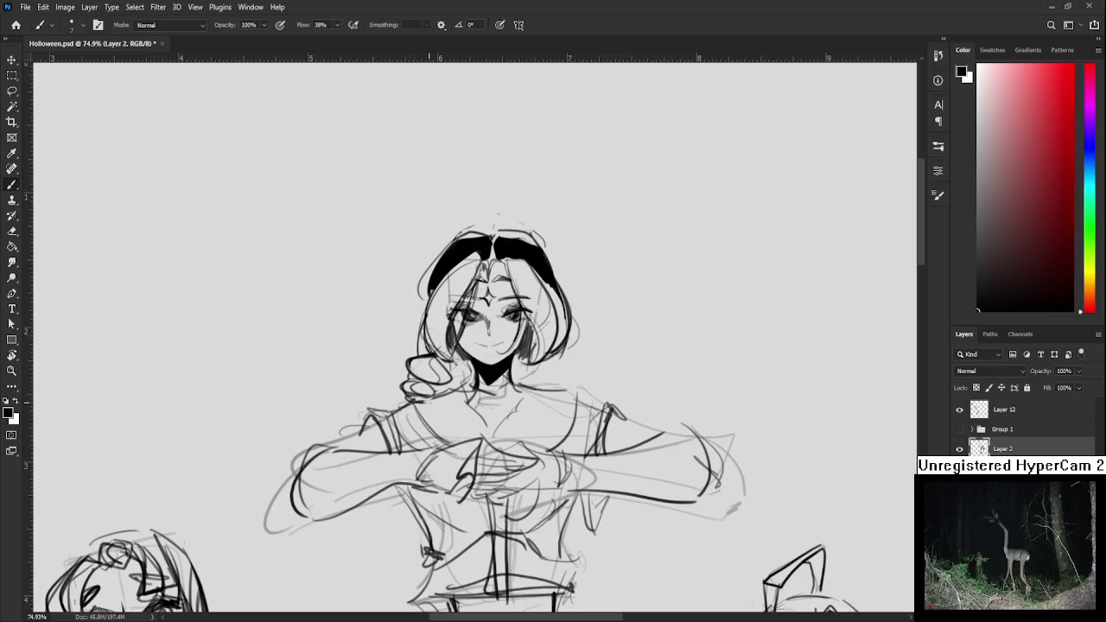
pyautogui.moveTo(475, 375); pyautogui.dragTo(462, 370)
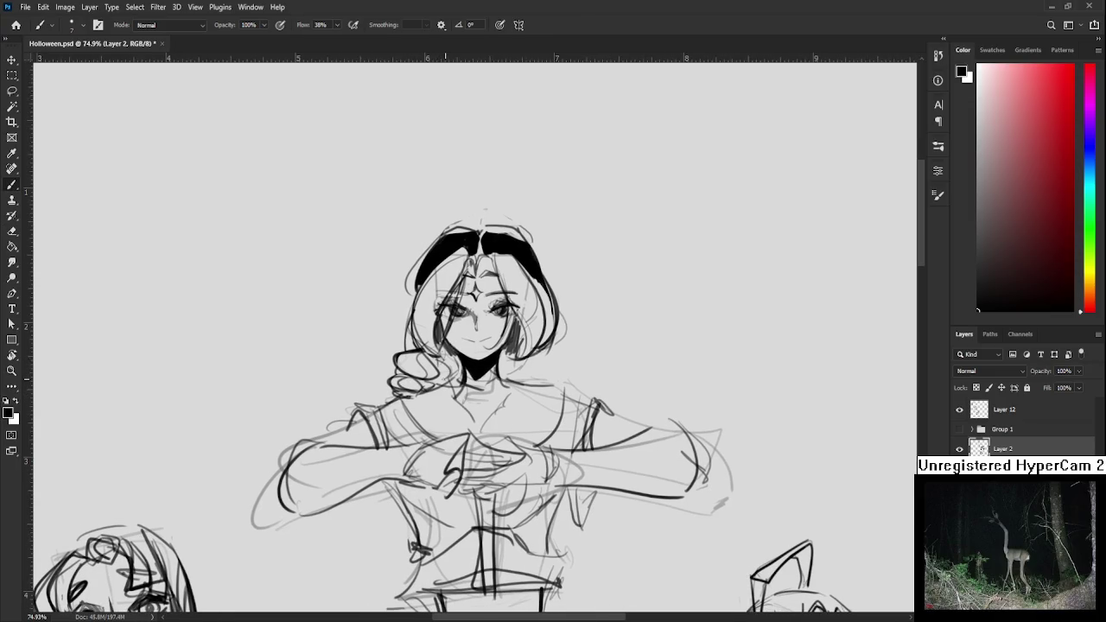
pyautogui.moveTo(531, 380); pyautogui.dragTo(518, 375)
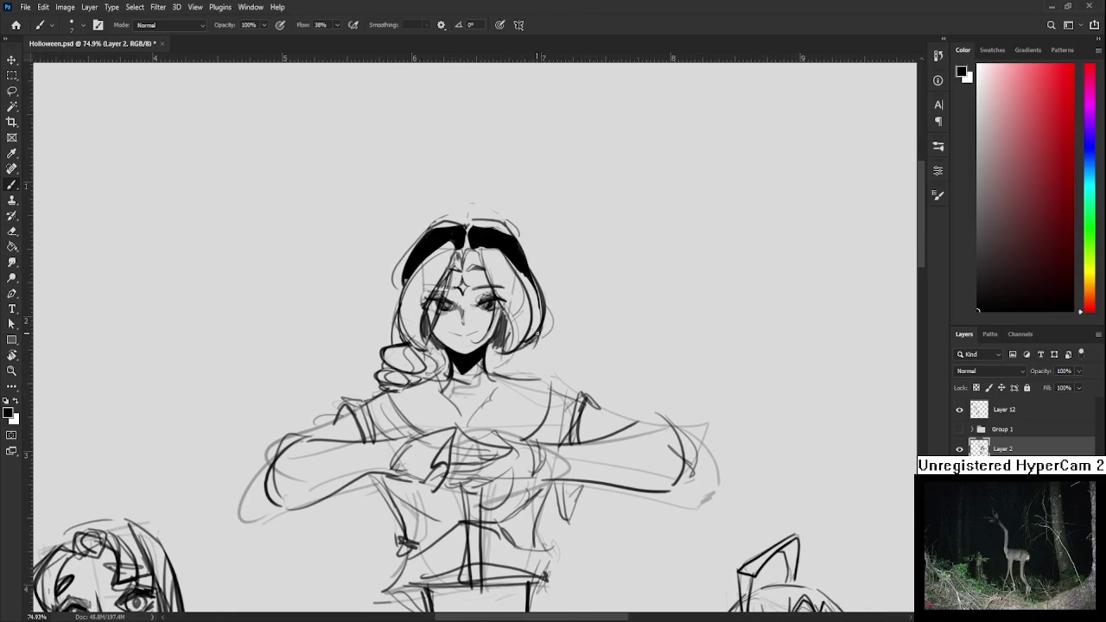
pyautogui.moveTo(542, 320); pyautogui.dragTo(484, 371)
pyautogui.hotkey('ctrl', 'z')
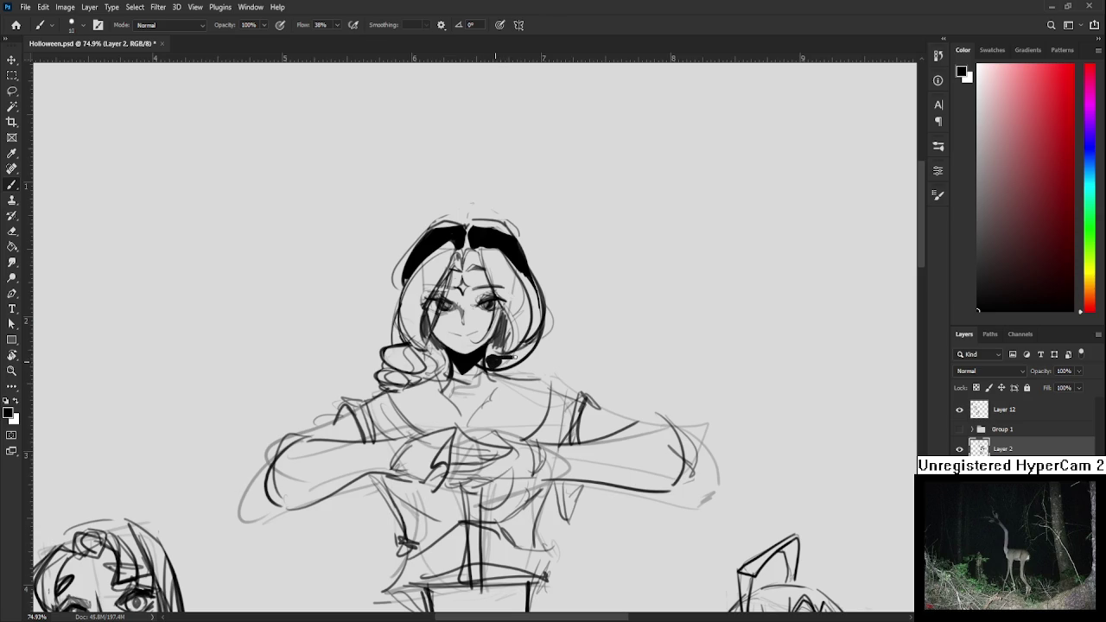
pyautogui.press('e')
pyautogui.press('b')
pyautogui.moveTo(490, 363)
pyautogui.mouseDown()
pyautogui.moveTo(519, 363)
pyautogui.moveTo(542, 341)
pyautogui.moveTo(527, 356)
pyautogui.mouseUp()
# Lighten the earring strokes with a size-3 eraser and recentre the bust
pyautogui.scroll(2, 489, 363)
pyautogui.press('e')
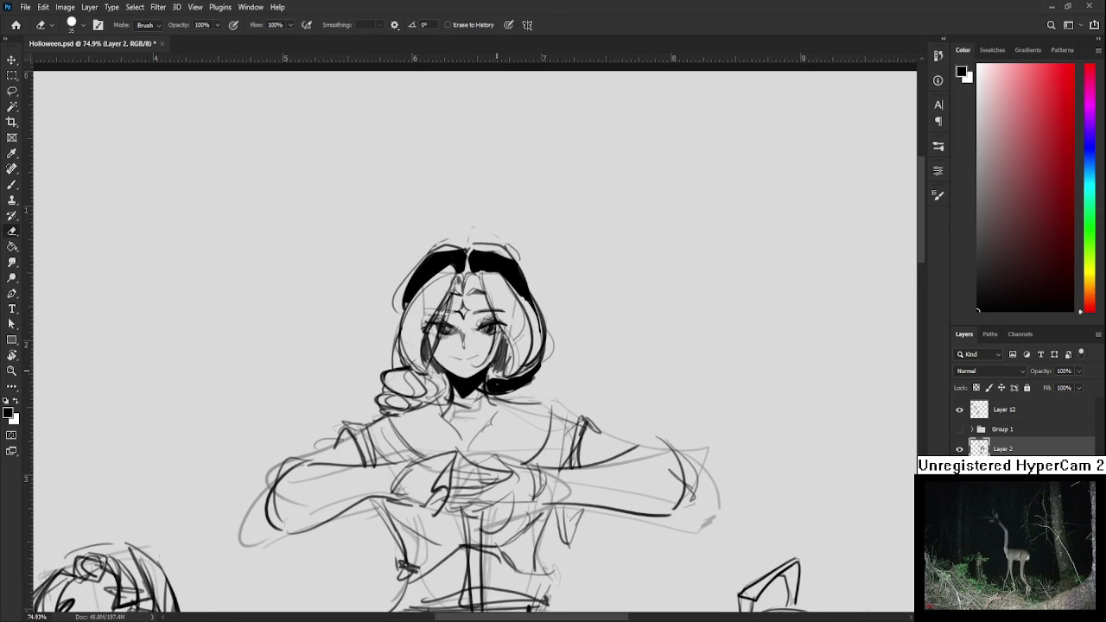
pyautogui.press('[')
pyautogui.press('[')
pyautogui.press('[')
pyautogui.moveTo(499, 371); pyautogui.dragTo(511, 356)
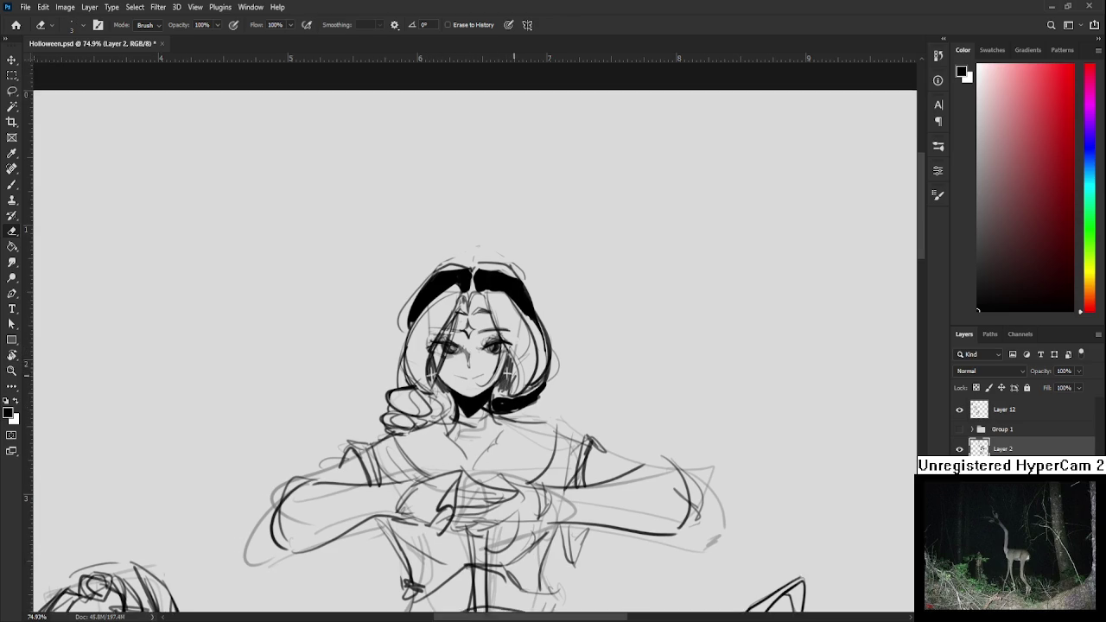
pyautogui.press('F6')
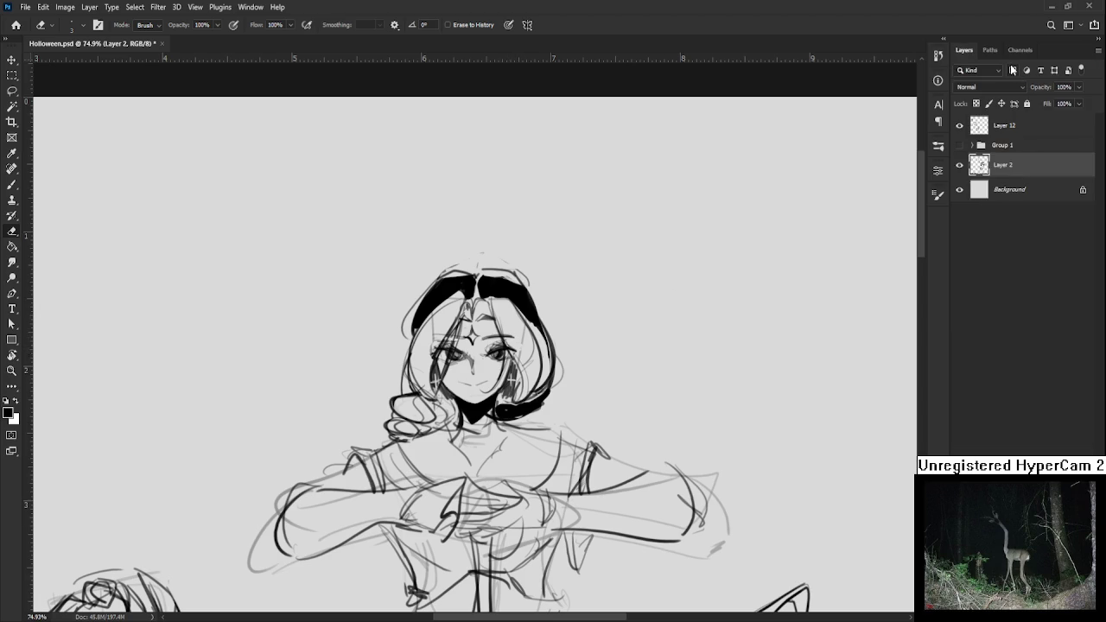
pyautogui.moveTo(567, 318); pyautogui.dragTo(624, 314)
pyautogui.press('F6')
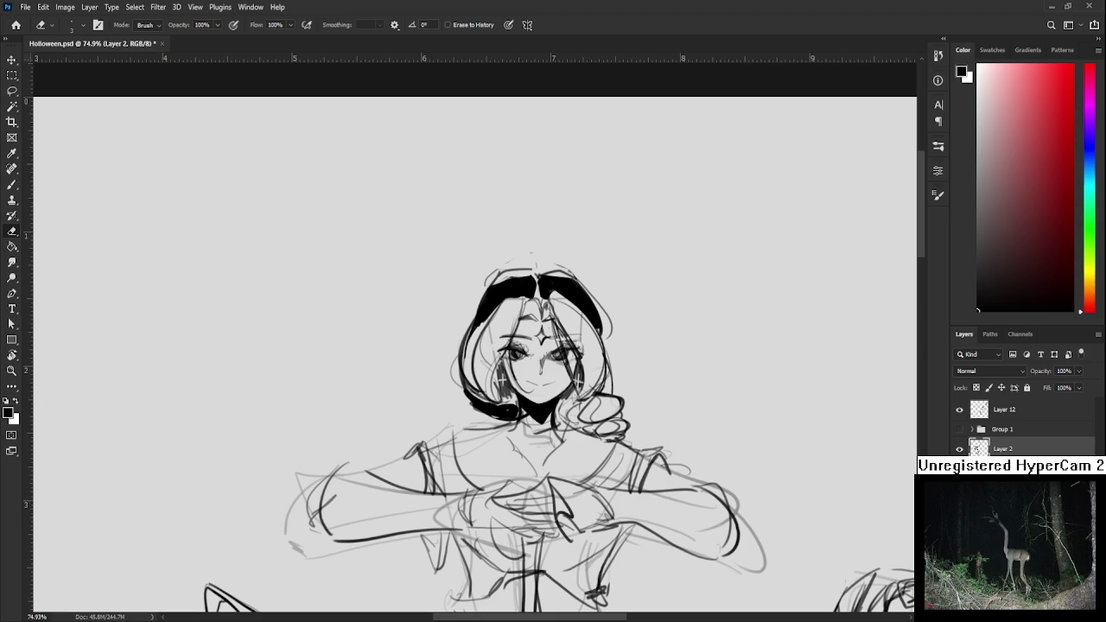
# Draw a black choker across the neck with a V-shaped neckline below it
pyautogui.moveTo(606, 414)
pyautogui.mouseDown()
pyautogui.moveTo(513, 355)
pyautogui.moveTo(461, 372)
pyautogui.mouseUp()
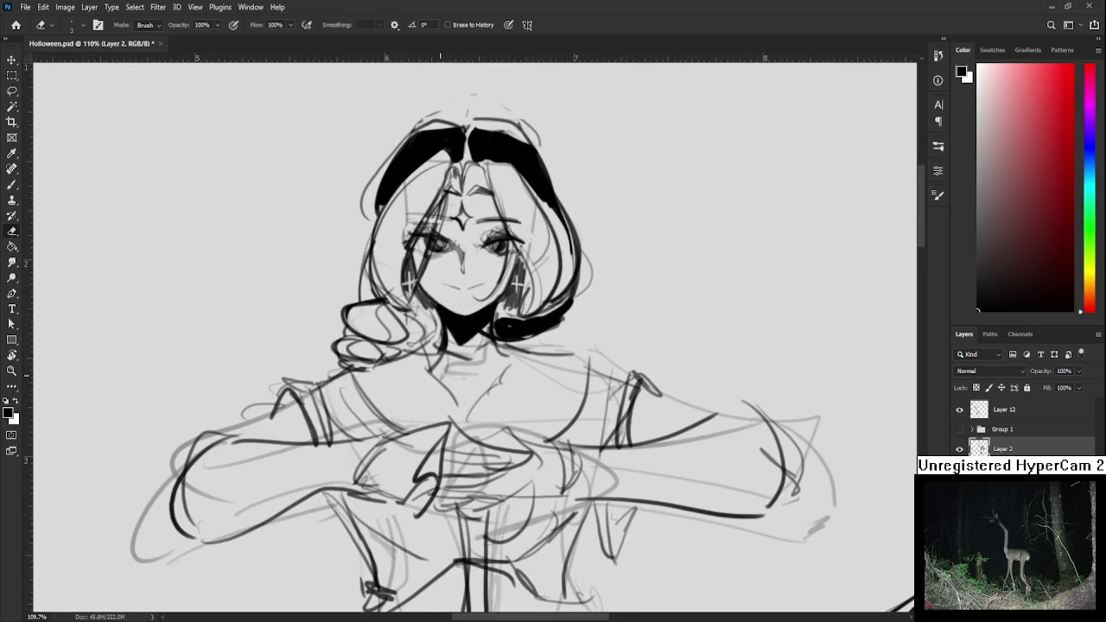
pyautogui.press('b')
pyautogui.moveTo(439, 356)
pyautogui.mouseDown()
pyautogui.moveTo(486, 360)
pyautogui.moveTo(431, 359)
pyautogui.mouseUp()
pyautogui.press('e')
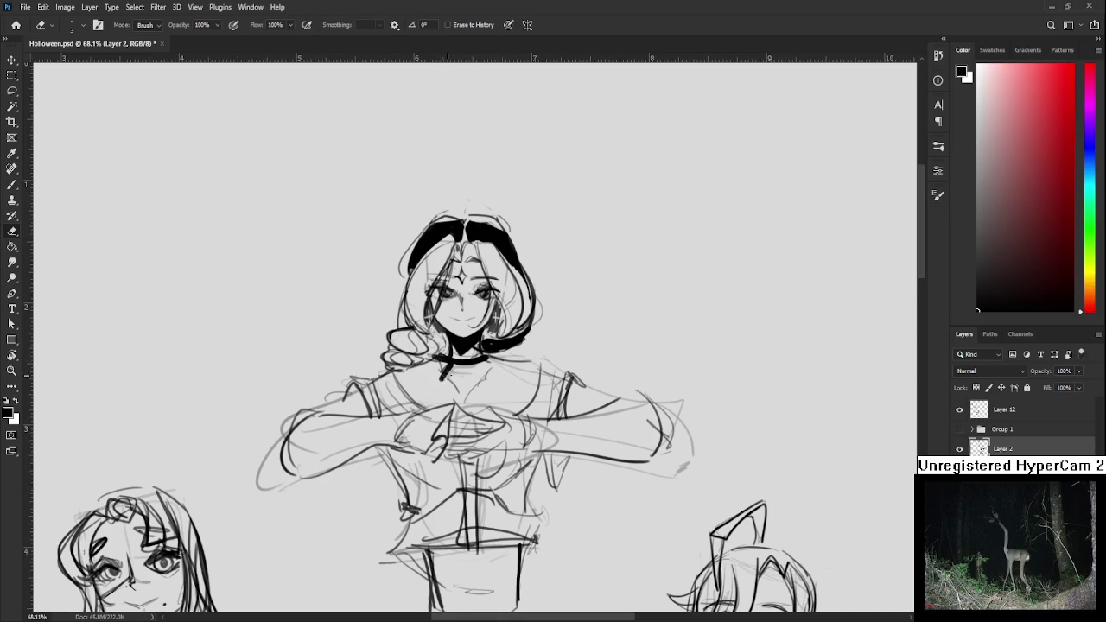
pyautogui.moveTo(441, 373)
pyautogui.mouseDown()
pyautogui.moveTo(465, 397)
pyautogui.moveTo(490, 380)
pyautogui.mouseUp()
pyautogui.press('b')
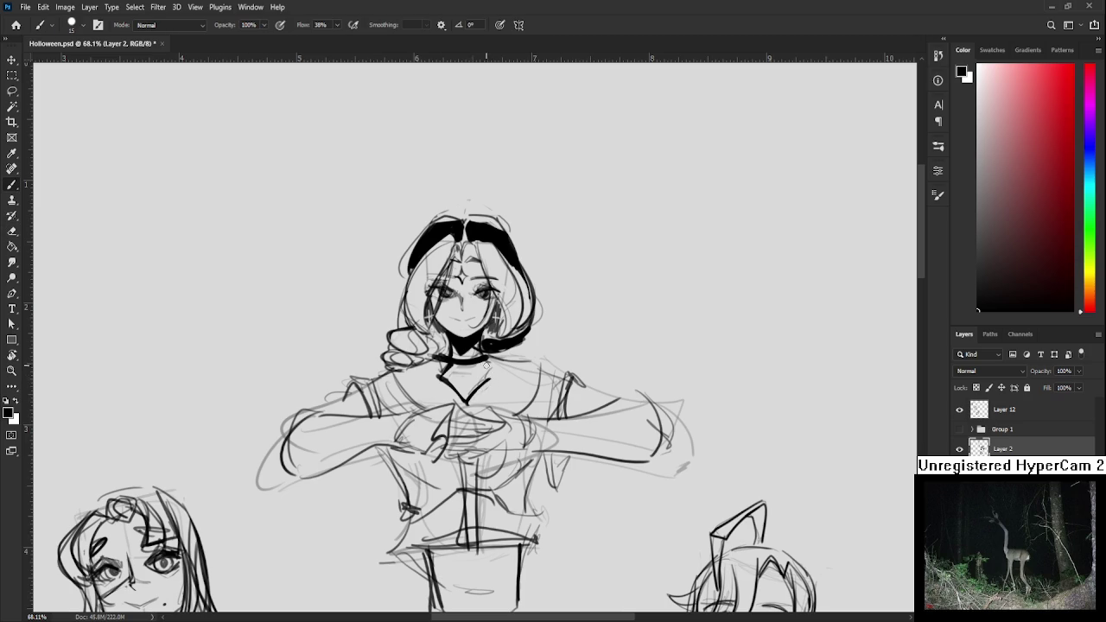
pyautogui.press('e')
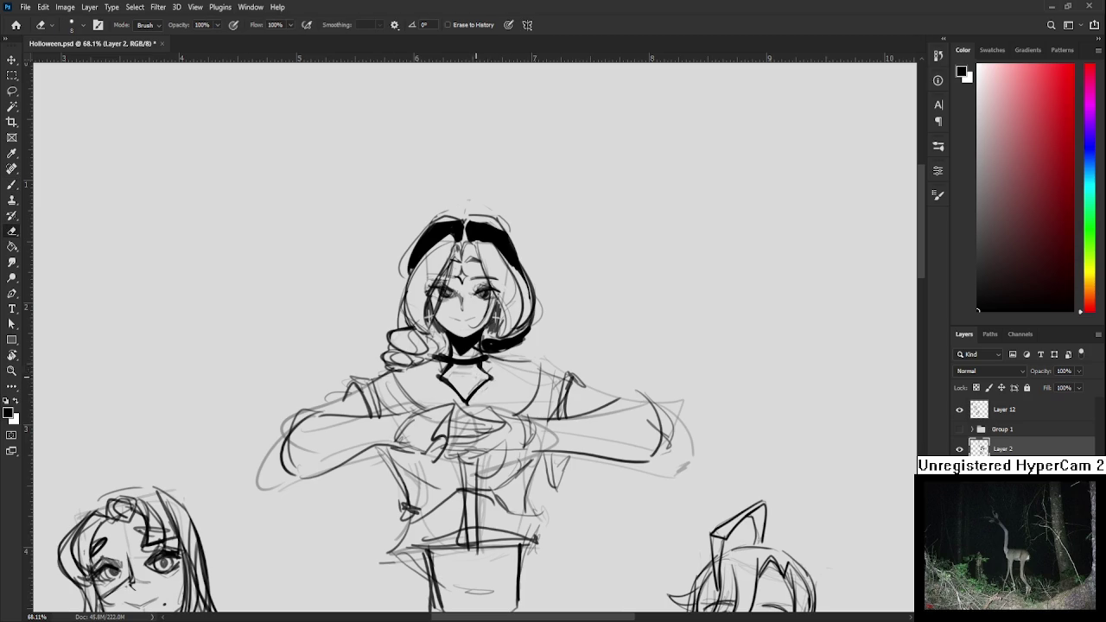
pyautogui.press('b')
pyautogui.moveTo(487, 377); pyautogui.dragTo(466, 399)
# Alternate brush and eraser to add a small pendant to the choker
pyautogui.press('e')
pyautogui.press('b')
pyautogui.press('e')
pyautogui.press('b')
pyautogui.press('e')
pyautogui.press('b')
pyautogui.press('e')
pyautogui.press('b')
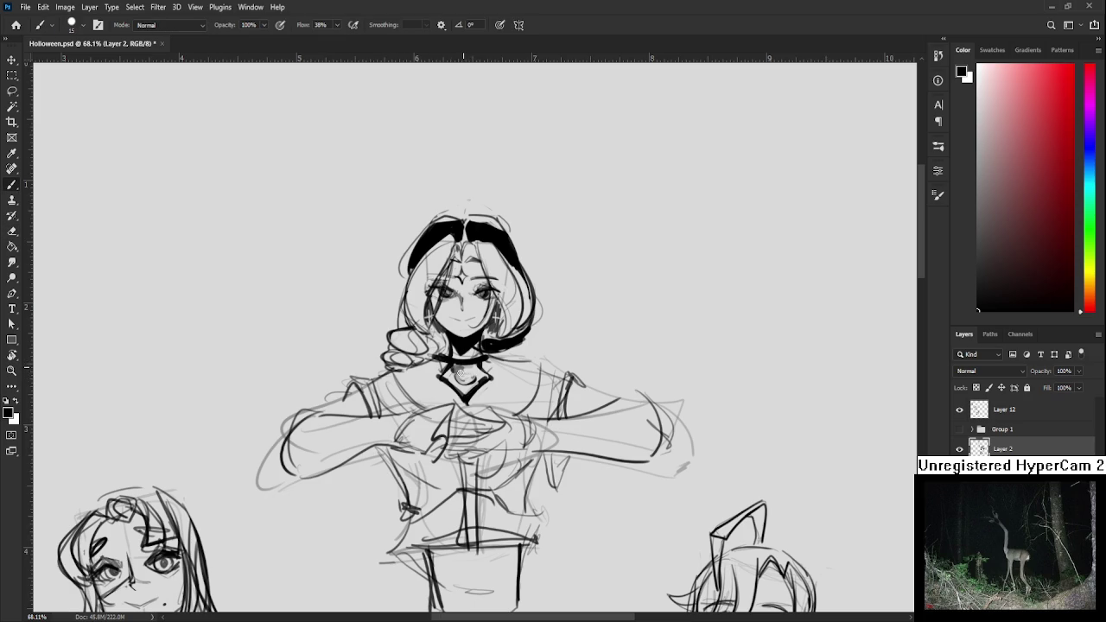
pyautogui.press('e')
pyautogui.press('b')
pyautogui.hscroll(-1, 478, 370)
pyautogui.hscroll(-1, 471, 367)
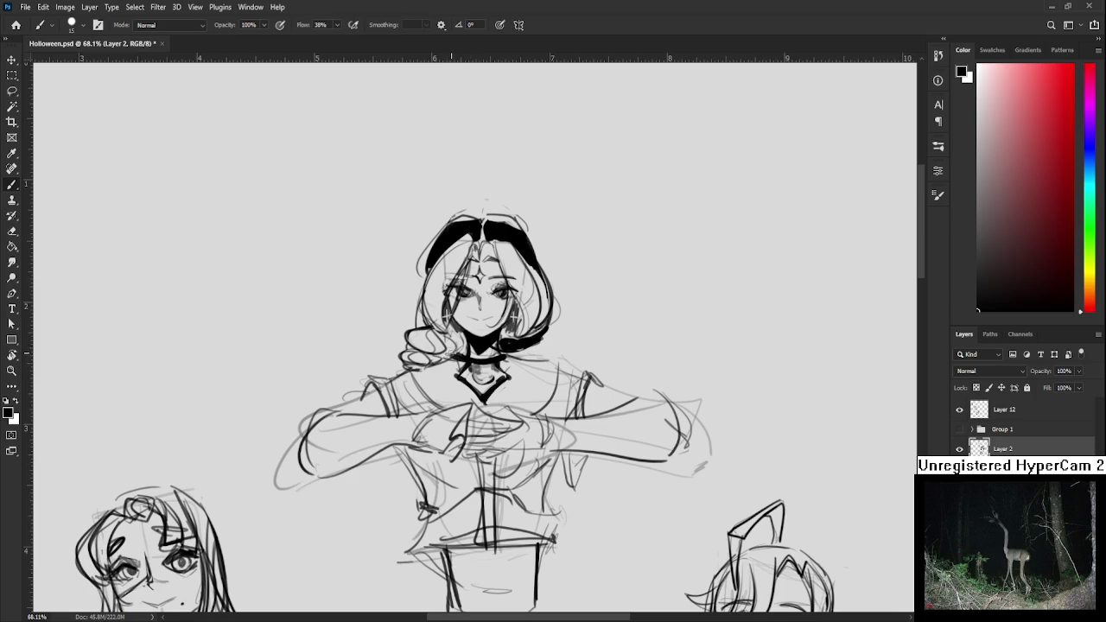
pyautogui.press('e')
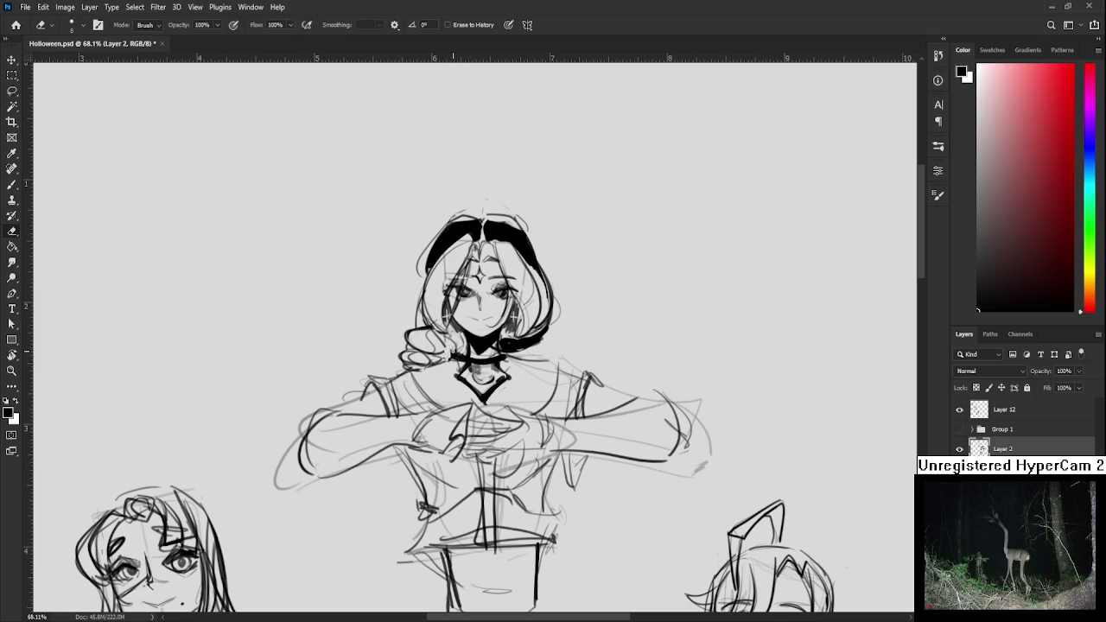
pyautogui.press('b')
# Darken the choker and begin dark grey shading on the left shoulder with a larger brush
pyautogui.moveTo(452, 350)
pyautogui.mouseDown()
pyautogui.moveTo(513, 354)
pyautogui.moveTo(529, 325)
pyautogui.mouseUp()
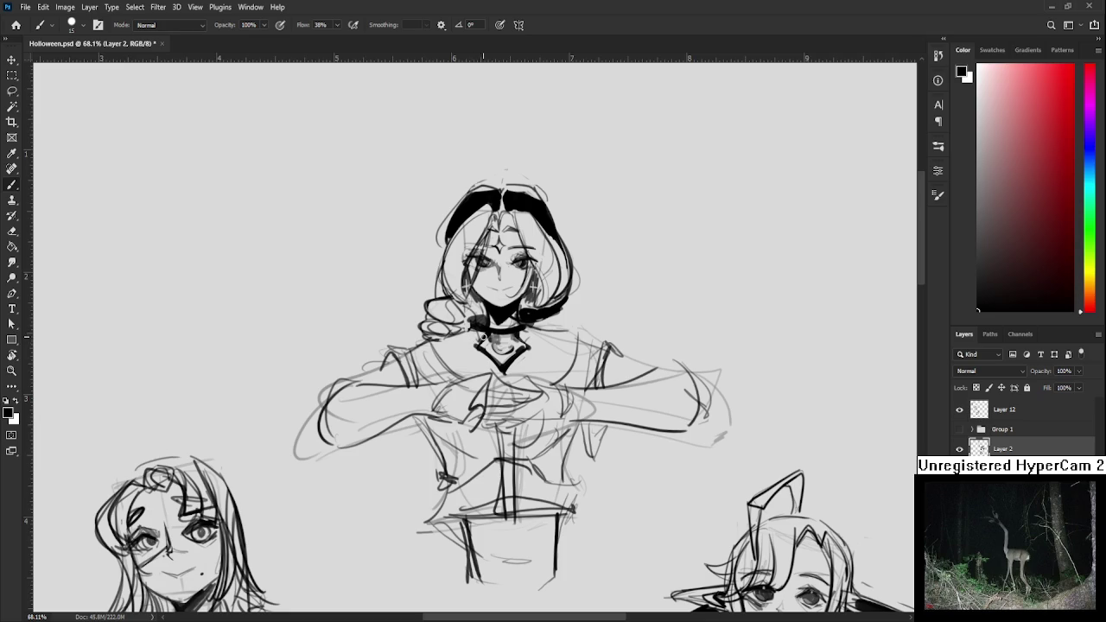
pyautogui.press('e')
pyautogui.moveTo(449, 374); pyautogui.dragTo(420, 370)
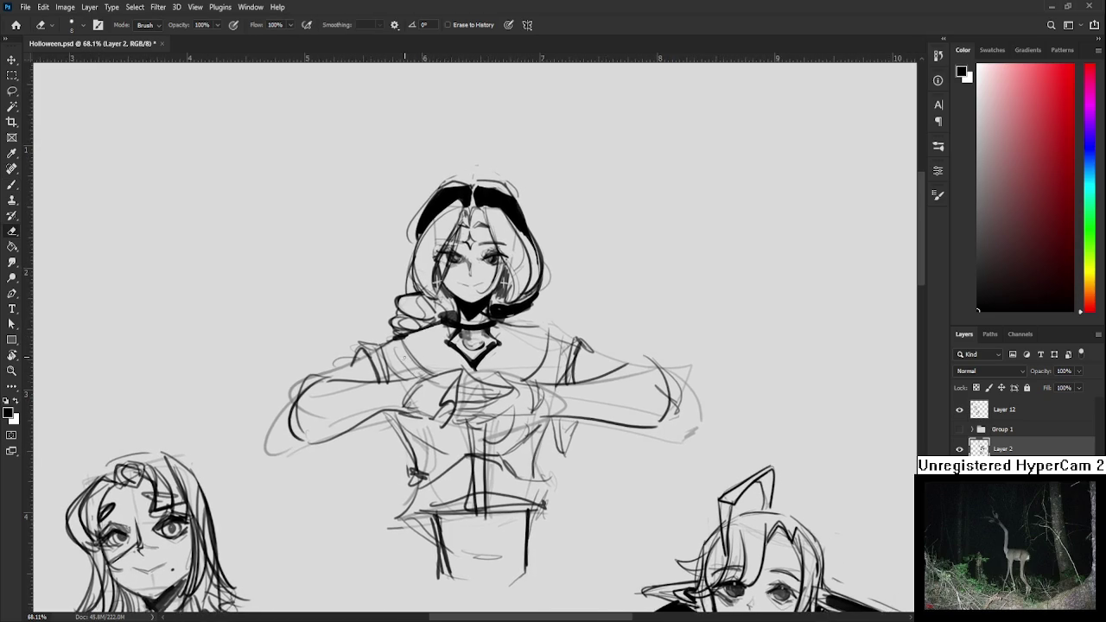
pyautogui.press('b')
pyautogui.press('e')
pyautogui.press('b')
pyautogui.moveTo(543, 372); pyautogui.dragTo(514, 370)
pyautogui.press('e')
pyautogui.press('b')
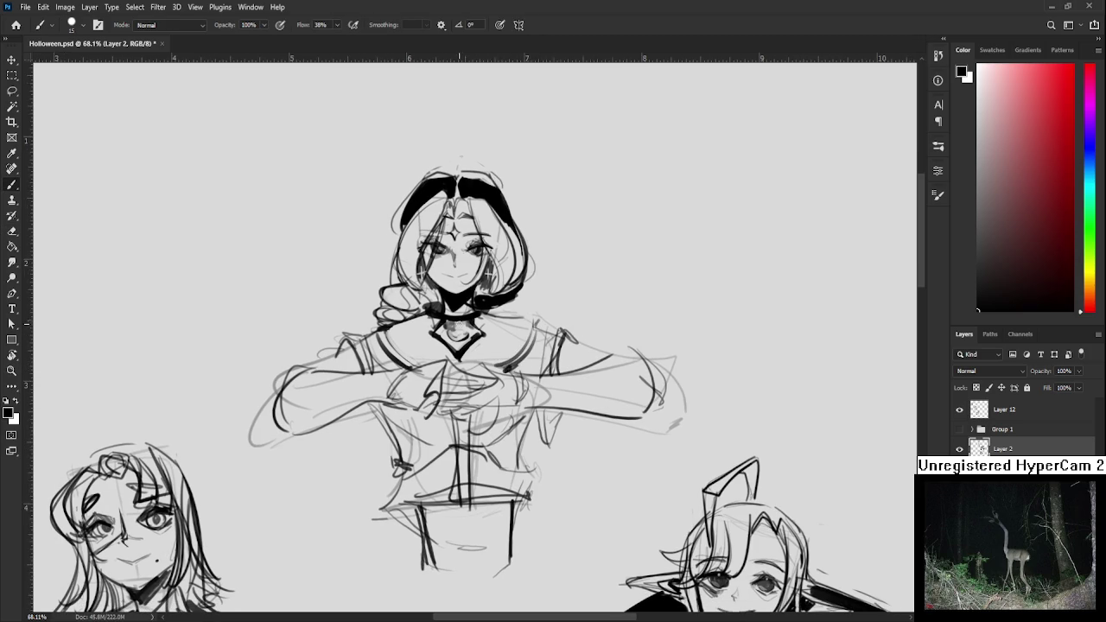
pyautogui.press(']')
pyautogui.press(']')
pyautogui.press(']')
pyautogui.moveTo(425, 308)
pyautogui.mouseDown()
pyautogui.moveTo(391, 355)
pyautogui.moveTo(420, 337)
pyautogui.moveTo(428, 351)
pyautogui.mouseUp()
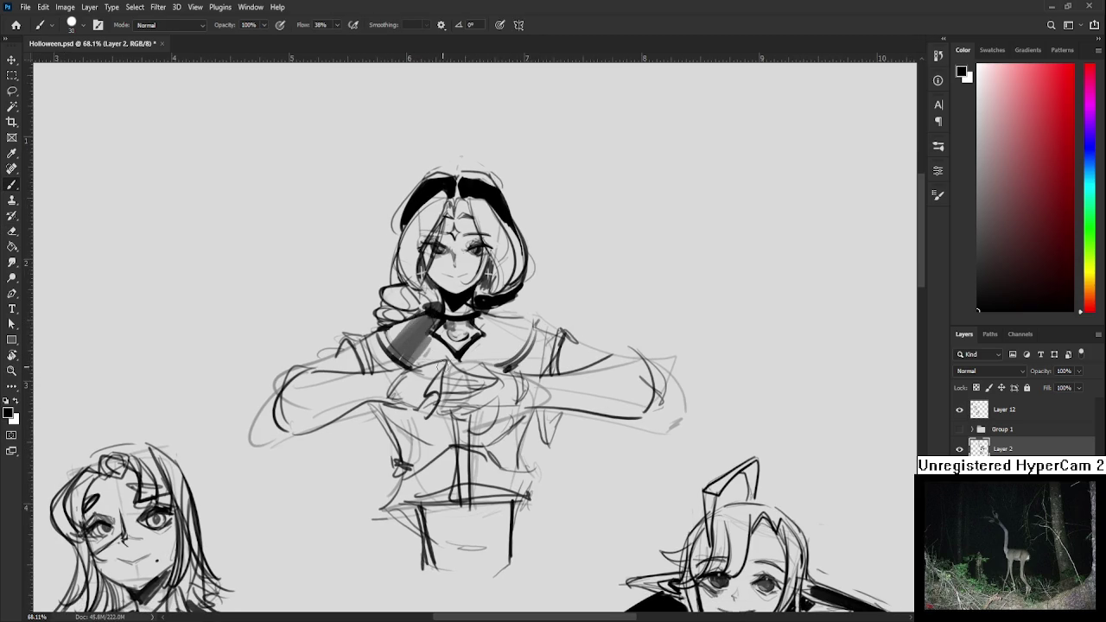
# Shade the right collar in dark grey and ink the left shoulder strap details
pyautogui.moveTo(482, 322)
pyautogui.mouseDown()
pyautogui.moveTo(491, 363)
pyautogui.moveTo(522, 363)
pyautogui.moveTo(512, 342)
pyautogui.moveTo(510, 359)
pyautogui.mouseUp()
pyautogui.press('[')
pyautogui.press('[')
pyautogui.press('[')
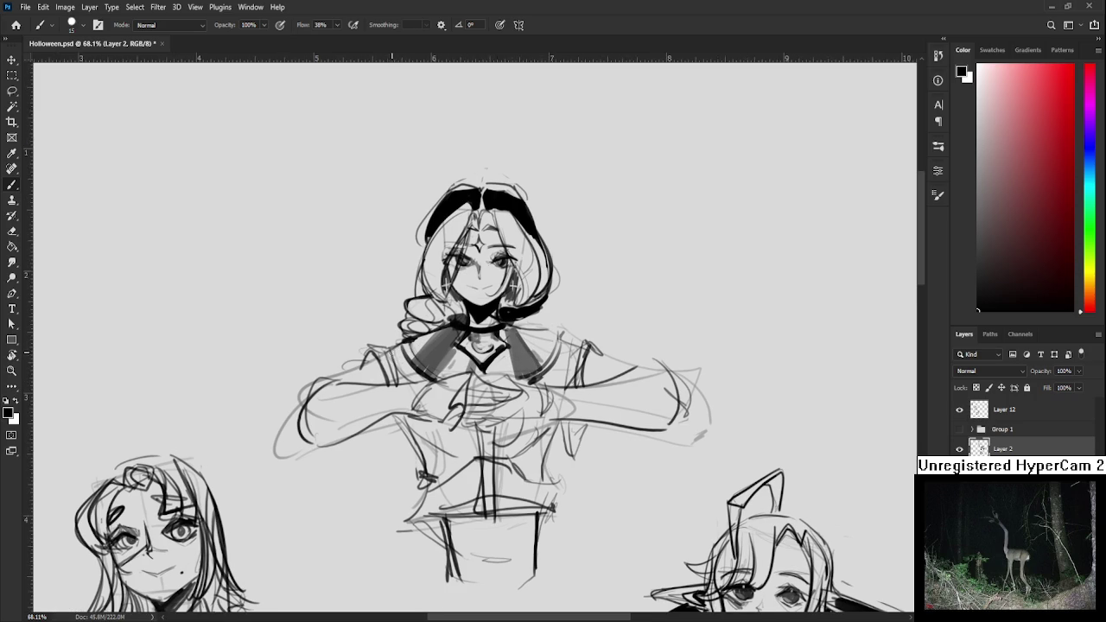
pyautogui.moveTo(372, 342); pyautogui.dragTo(395, 384)
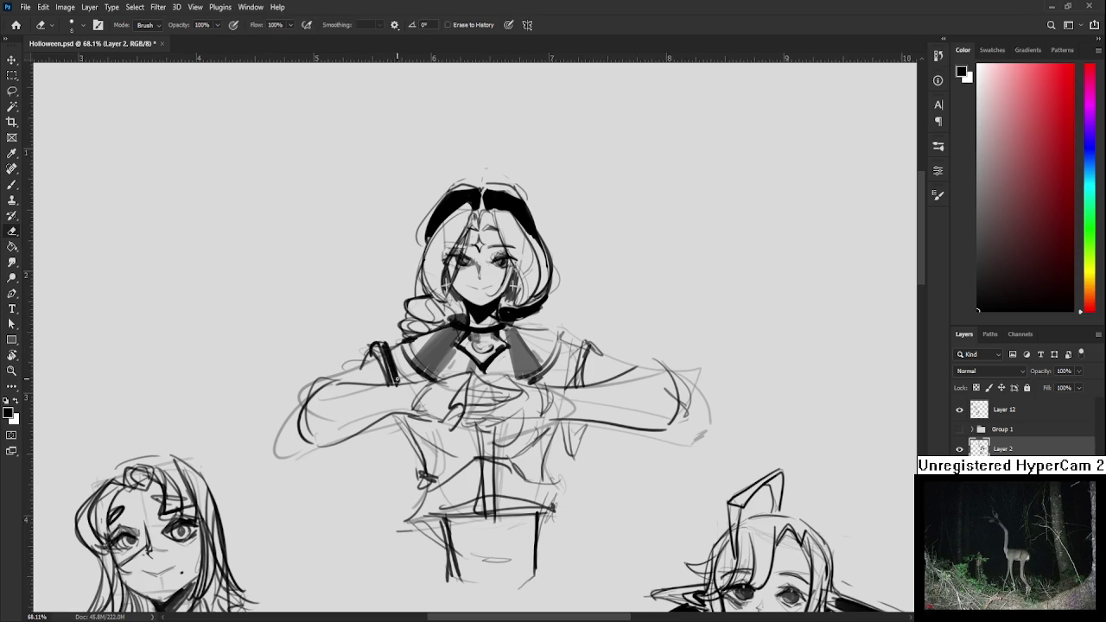
pyautogui.moveTo(391, 344)
pyautogui.mouseDown()
pyautogui.moveTo(420, 385)
pyautogui.moveTo(415, 373)
pyautogui.moveTo(407, 382)
pyautogui.moveTo(413, 370)
pyautogui.moveTo(450, 329)
pyautogui.mouseUp()
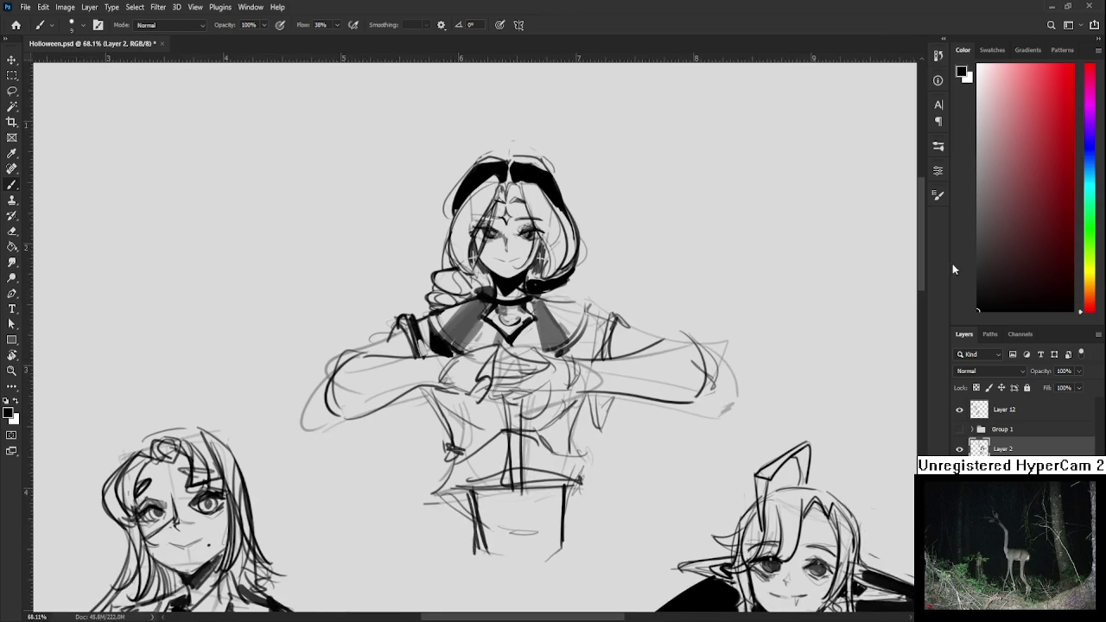
pyautogui.scroll(-1, 460, 294)
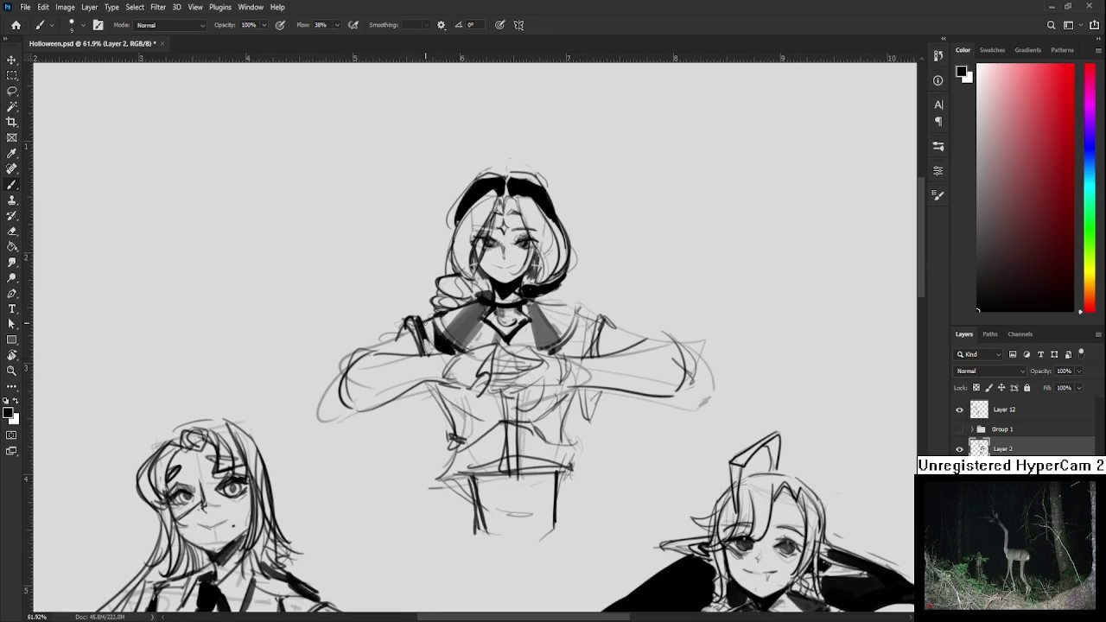
# Ink the upper left arm and sketch lines on the left sleeve
pyautogui.moveTo(360, 352)
pyautogui.mouseDown()
pyautogui.moveTo(413, 331)
pyautogui.moveTo(364, 405)
pyautogui.mouseUp()
pyautogui.hotkey('ctrl', 'z')
pyautogui.moveTo(423, 313); pyautogui.dragTo(447, 310)
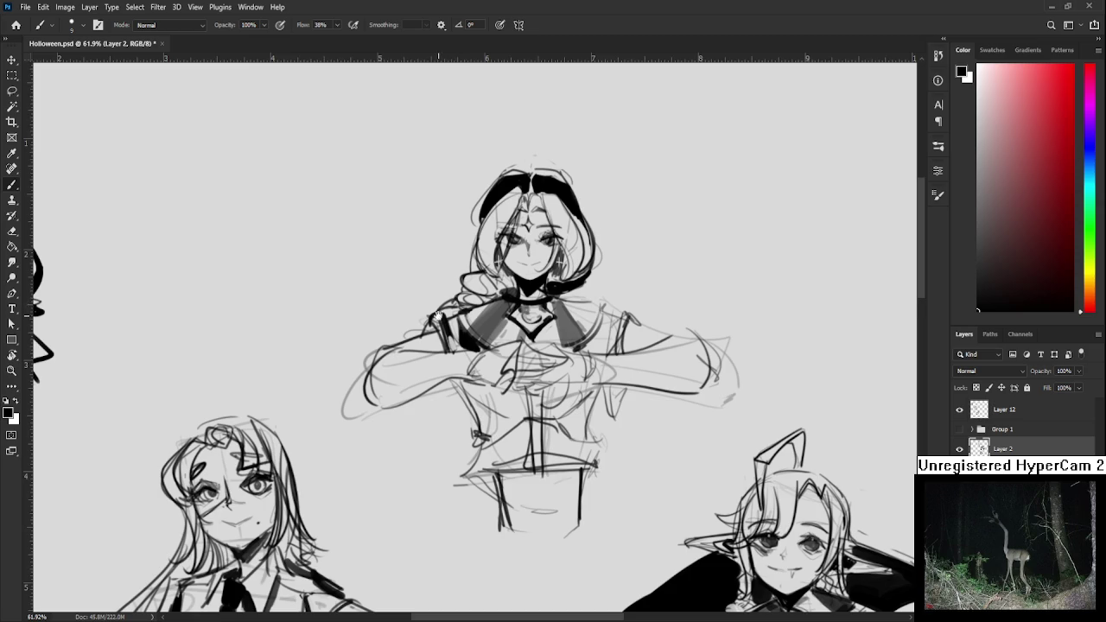
pyautogui.moveTo(438, 317); pyautogui.dragTo(454, 287)
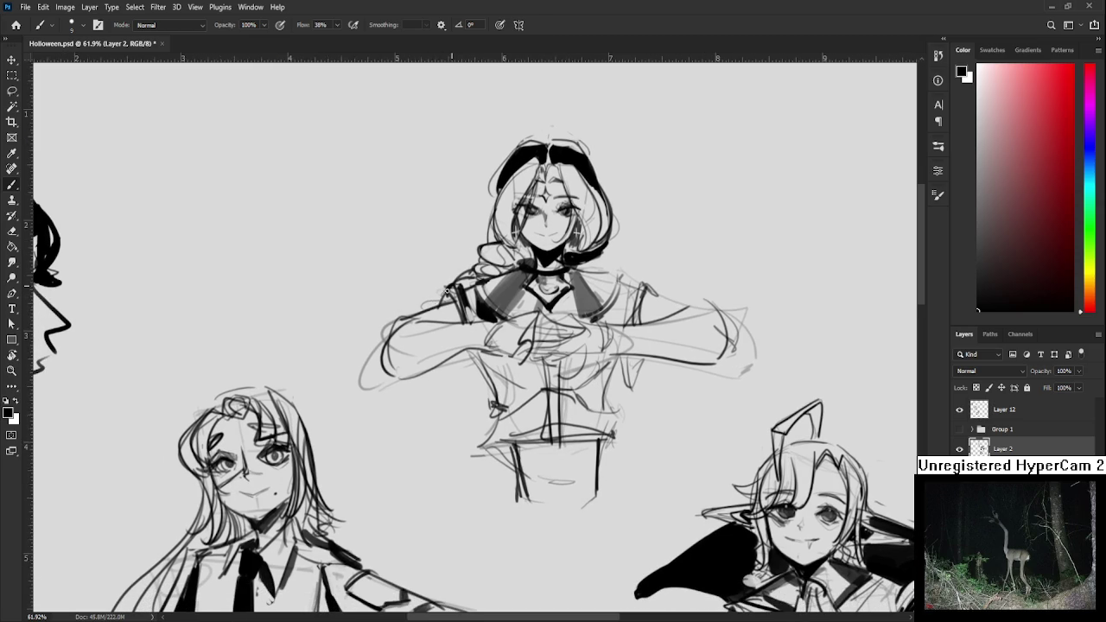
pyautogui.moveTo(452, 293)
pyautogui.mouseDown()
pyautogui.moveTo(421, 309)
pyautogui.moveTo(437, 317)
pyautogui.moveTo(427, 325)
pyautogui.moveTo(447, 318)
pyautogui.mouseUp()
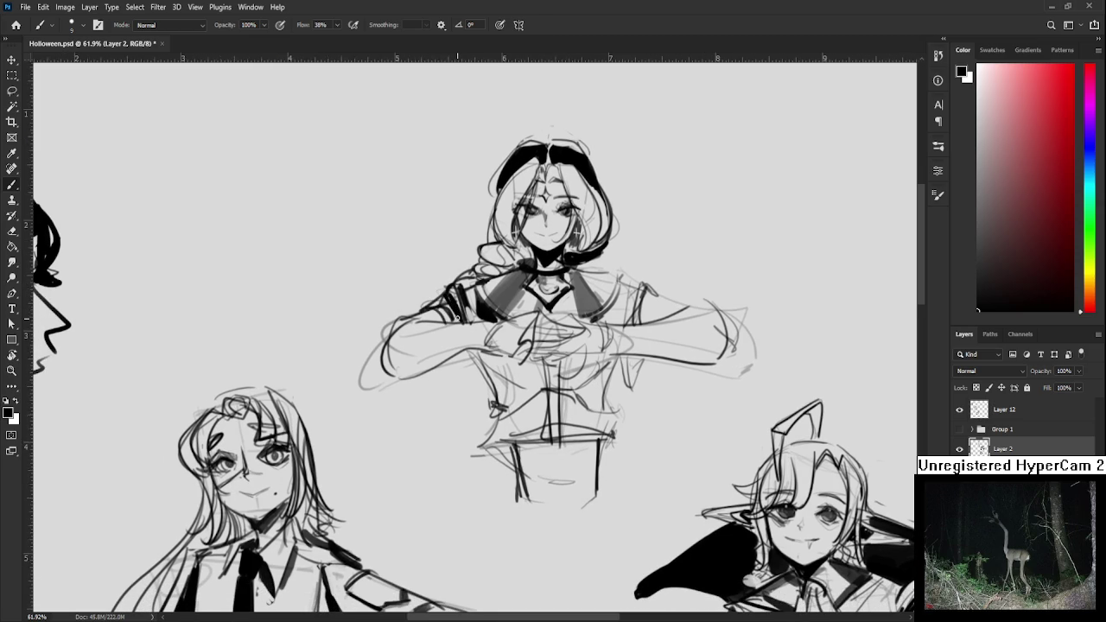
pyautogui.scroll(-1, 445, 300)
pyautogui.hscroll(-1, 446, 300)
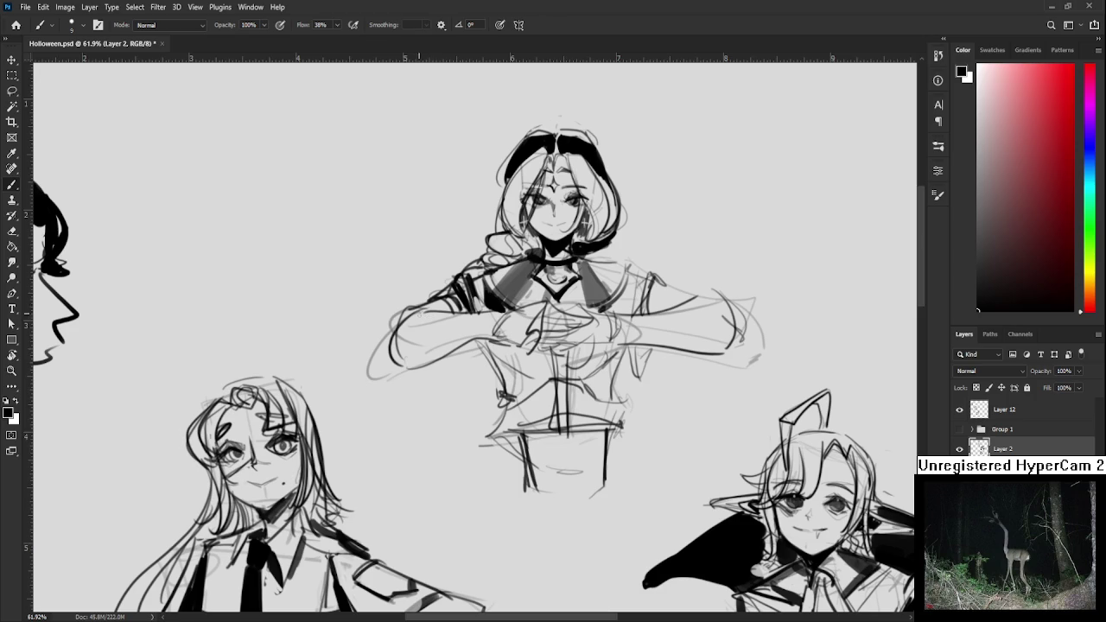
# Ink the left sleeve's lower edge, thicken it with a size-30 brush, then thin it with the eraser
pyautogui.moveTo(420, 304)
pyautogui.mouseDown()
pyautogui.moveTo(390, 360)
pyautogui.moveTo(395, 373)
pyautogui.moveTo(481, 335)
pyautogui.mouseUp()
pyautogui.hotkey('ctrl', 'z')
pyautogui.hotkey('ctrl', 'z')
pyautogui.moveTo(409, 379); pyautogui.dragTo(488, 346)
pyautogui.hotkey('ctrl', 'z')
pyautogui.hotkey('ctrl', 'z')
pyautogui.hotkey('ctrl', 'z')
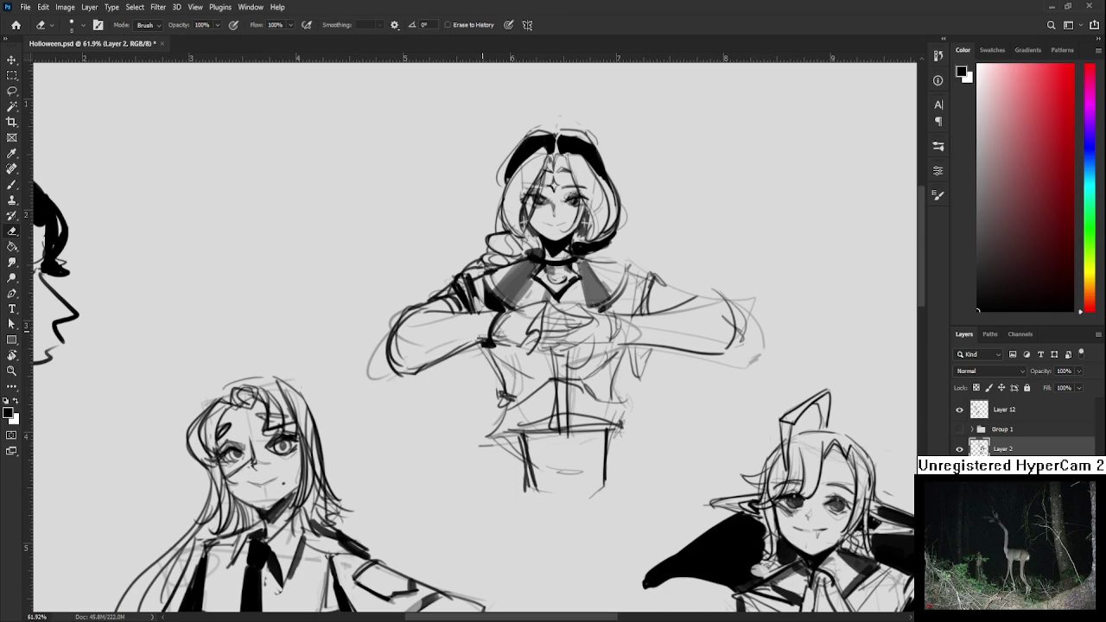
pyautogui.moveTo(403, 373); pyautogui.dragTo(486, 332)
pyautogui.hotkey('ctrl', 'z')
pyautogui.moveTo(409, 377); pyautogui.dragTo(482, 333)
pyautogui.press(']')
pyautogui.press(']')
pyautogui.press(']')
pyautogui.moveTo(406, 372); pyautogui.dragTo(485, 336)
pyautogui.press('e')
pyautogui.moveTo(411, 373)
pyautogui.mouseDown()
pyautogui.moveTo(493, 317)
pyautogui.moveTo(435, 320)
pyautogui.mouseUp()
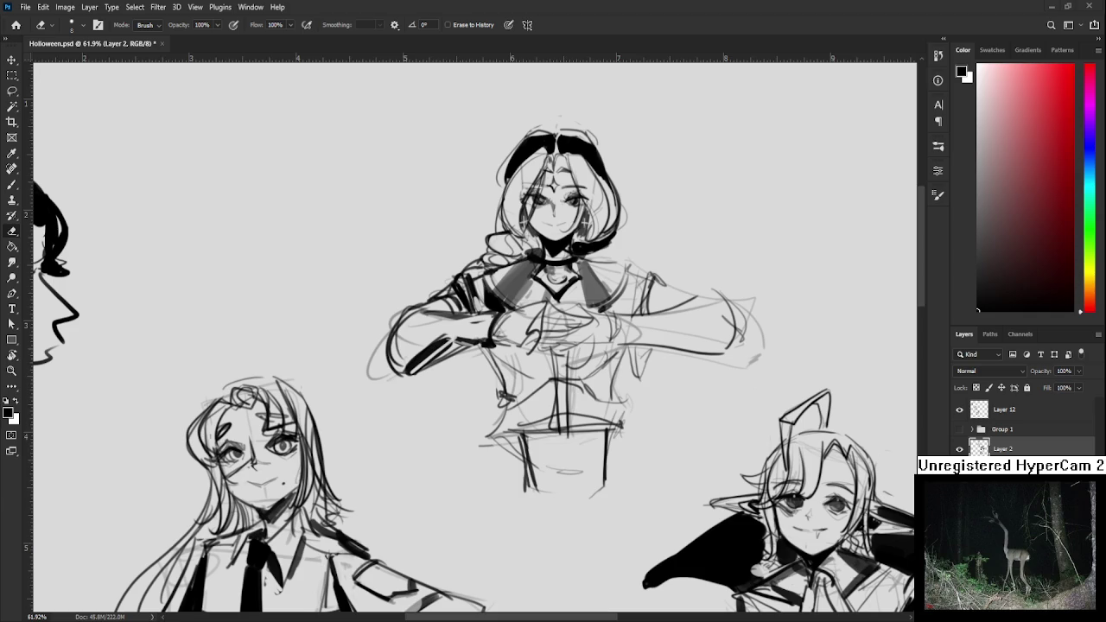
pyautogui.scroll(3, 339, 267)
# Shade the forearm and erase faint stray sketch lines left of the arm
pyautogui.moveTo(556, 345)
pyautogui.mouseDown()
pyautogui.moveTo(480, 326)
pyautogui.moveTo(458, 355)
pyautogui.moveTo(488, 359)
pyautogui.moveTo(445, 342)
pyautogui.mouseUp()
pyautogui.press('b')
pyautogui.press('e')
pyautogui.press(']')
pyautogui.press(']')
pyautogui.press(']')
pyautogui.moveTo(350, 356); pyautogui.dragTo(346, 398)
pyautogui.moveTo(344, 350); pyautogui.dragTo(313, 425)
pyautogui.moveTo(342, 344); pyautogui.dragTo(361, 324)
# Ink dark finger lines of the hand on the chest with a small brush
pyautogui.moveTo(445, 343); pyautogui.dragTo(398, 362)
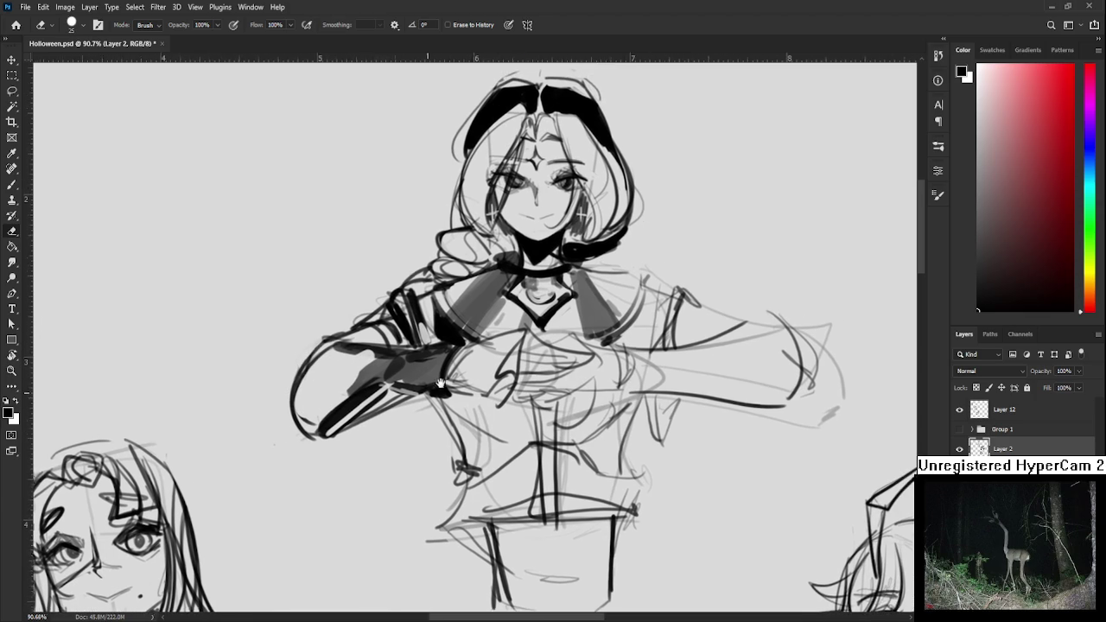
pyautogui.press('b')
pyautogui.press('[')
pyautogui.press('[')
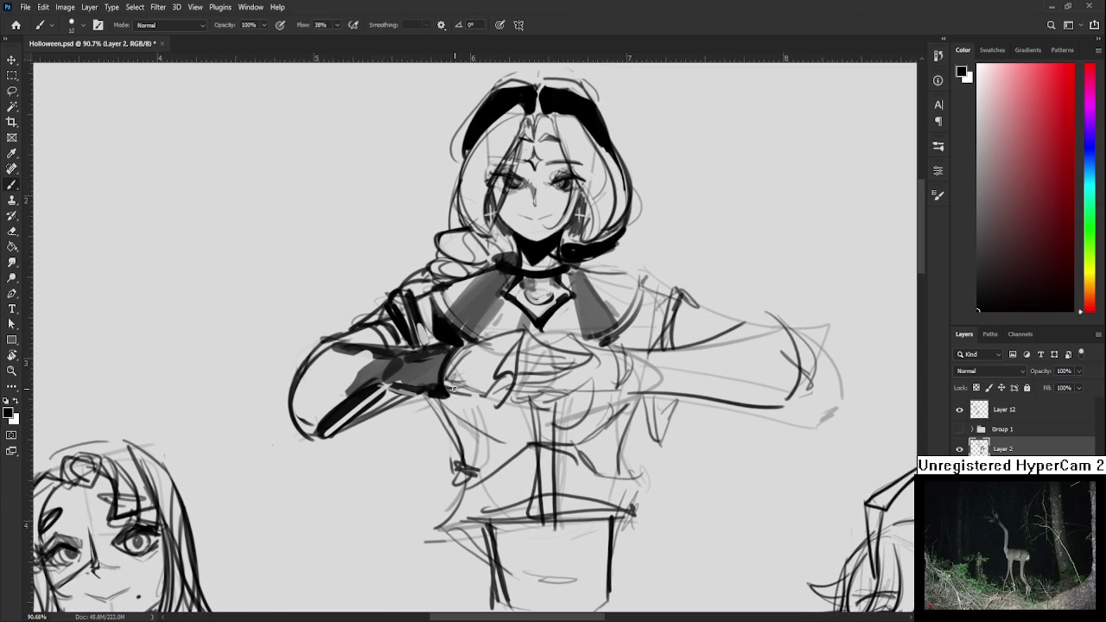
pyautogui.moveTo(499, 362)
pyautogui.mouseDown()
pyautogui.moveTo(483, 381)
pyautogui.moveTo(501, 355)
pyautogui.moveTo(486, 411)
pyautogui.mouseUp()
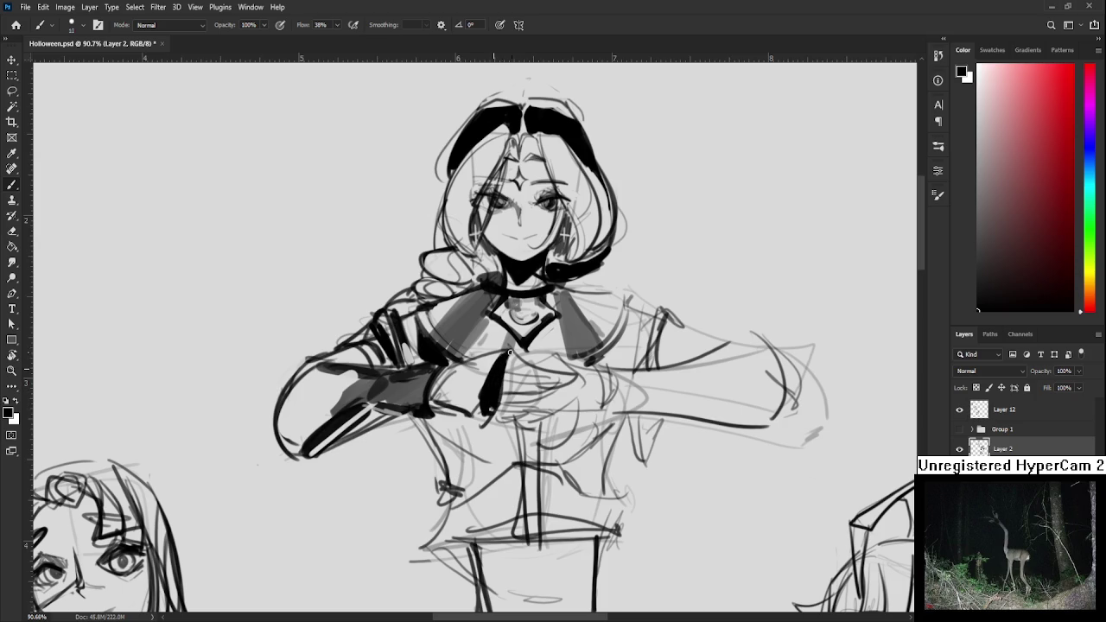
pyautogui.moveTo(511, 357)
pyautogui.mouseDown()
pyautogui.moveTo(481, 360)
pyautogui.moveTo(538, 372)
pyautogui.moveTo(544, 389)
pyautogui.moveTo(481, 366)
pyautogui.moveTo(527, 380)
pyautogui.moveTo(490, 366)
pyautogui.moveTo(538, 401)
pyautogui.mouseUp()
pyautogui.hotkey('ctrl', 'z')
pyautogui.hotkey('ctrl', 'z')
pyautogui.hotkey('ctrl', 'z')
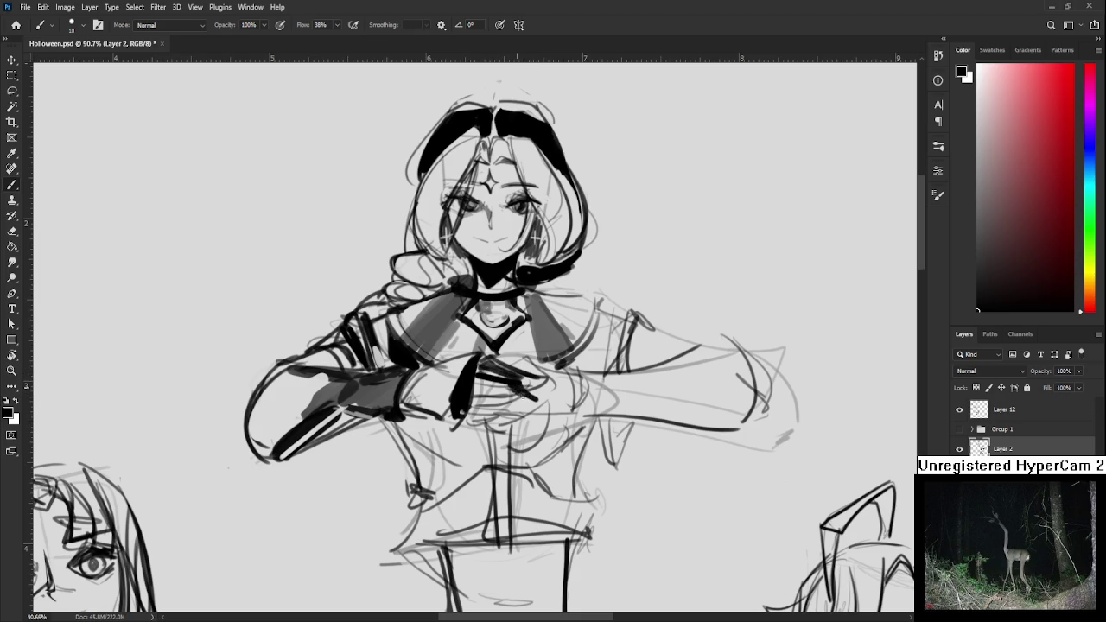
pyautogui.moveTo(477, 380)
pyautogui.mouseDown()
pyautogui.moveTo(518, 401)
pyautogui.moveTo(520, 413)
pyautogui.moveTo(487, 415)
pyautogui.moveTo(510, 423)
pyautogui.mouseUp()
pyautogui.hotkey('ctrl', 'z')
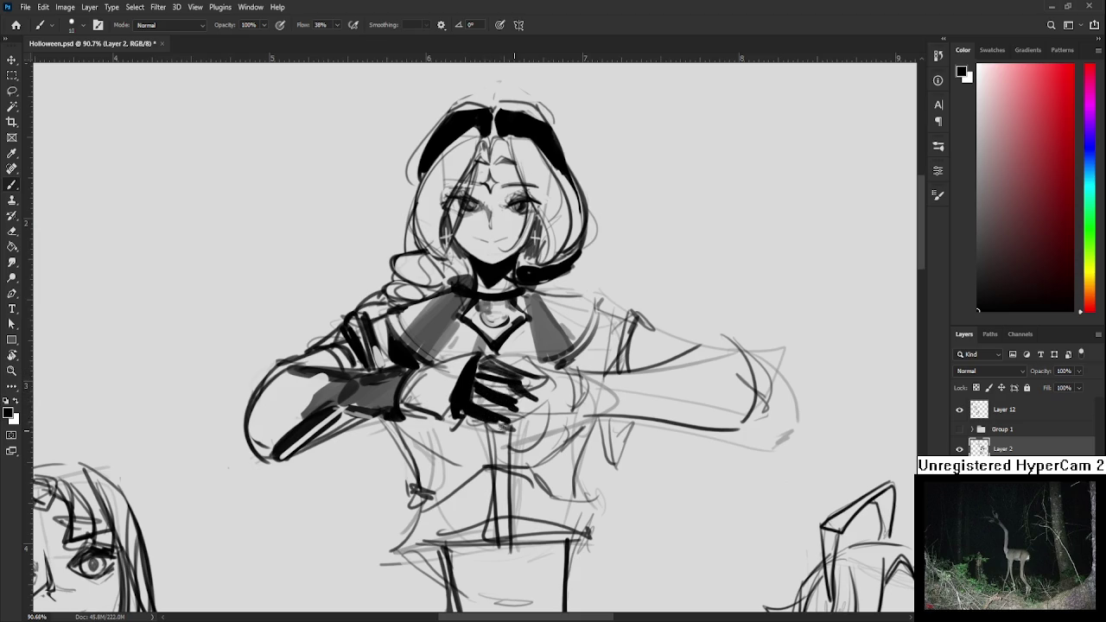
# Cut thin gaps between the finger strokes with a small eraser and touch them up
pyautogui.press('e')
pyautogui.press('[')
pyautogui.press('[')
pyautogui.press('[')
pyautogui.moveTo(505, 420)
pyautogui.mouseDown()
pyautogui.moveTo(486, 423)
pyautogui.moveTo(506, 434)
pyautogui.mouseUp()
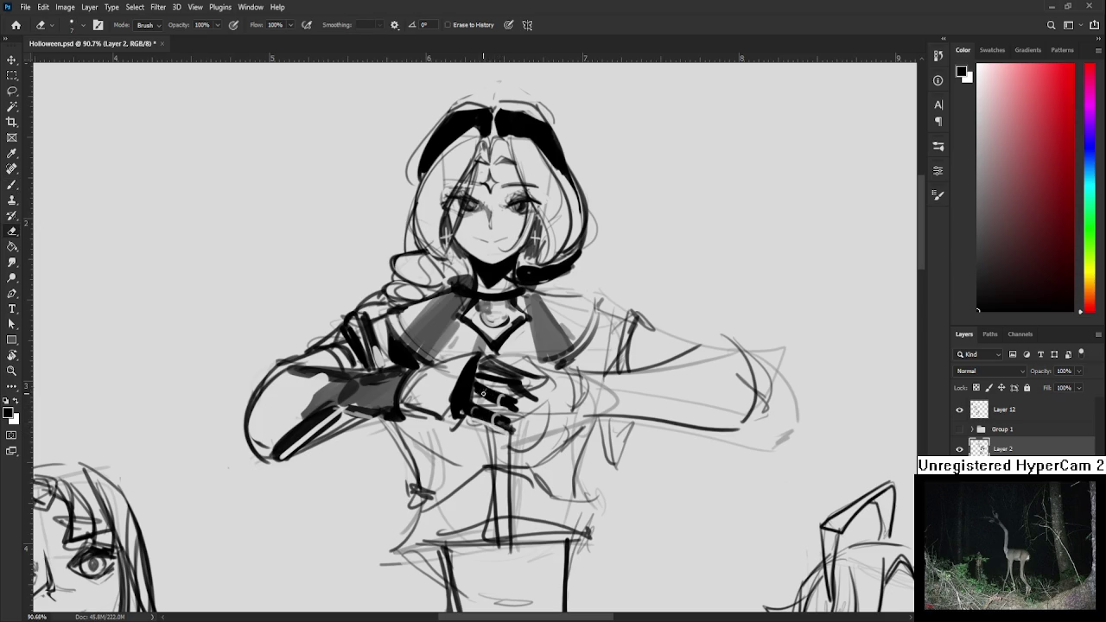
pyautogui.moveTo(490, 393); pyautogui.dragTo(480, 397)
pyautogui.press('b')
pyautogui.moveTo(520, 412); pyautogui.dragTo(519, 389)
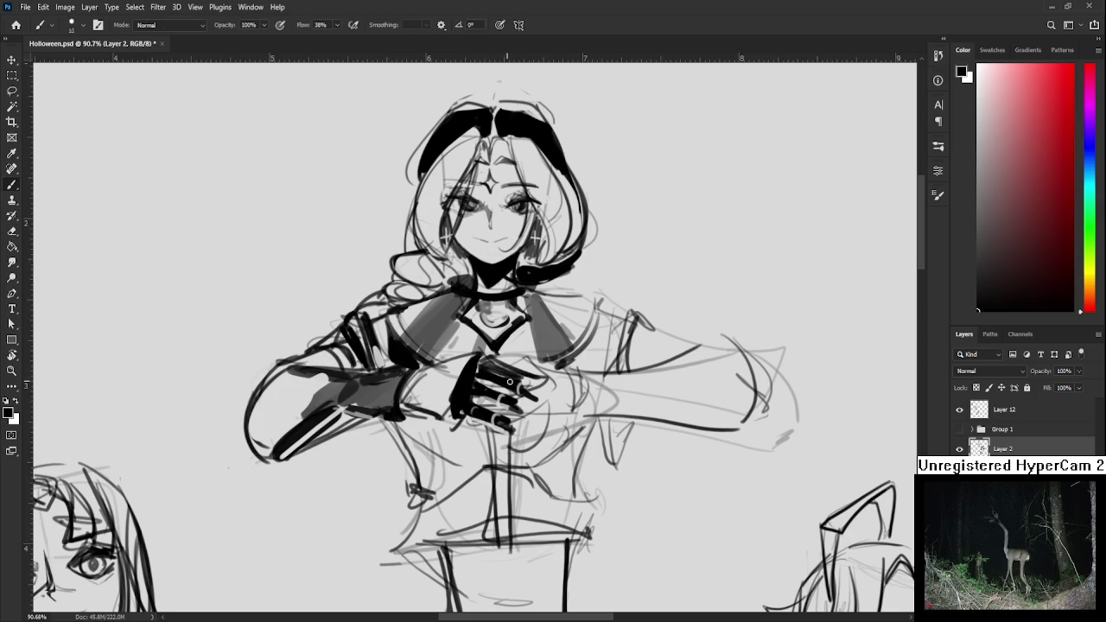
# Darken the gloved fingers and add small marks under the gloved hand
pyautogui.press('e')
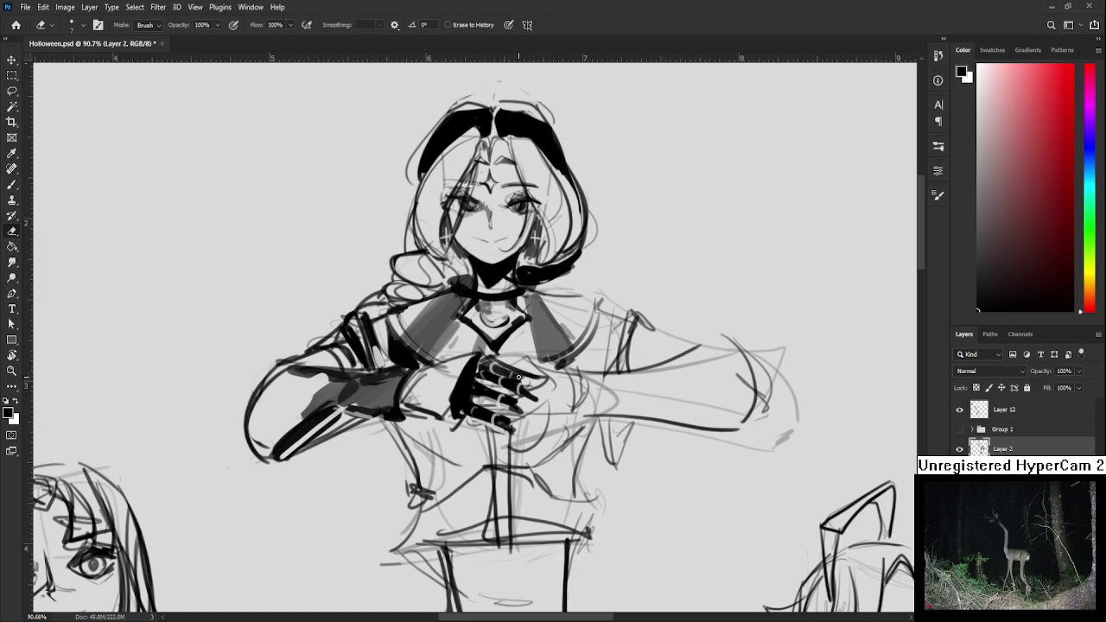
pyautogui.press('b')
pyautogui.moveTo(522, 373)
pyautogui.mouseDown()
pyautogui.moveTo(544, 390)
pyautogui.moveTo(522, 412)
pyautogui.moveTo(513, 359)
pyautogui.moveTo(501, 376)
pyautogui.moveTo(552, 403)
pyautogui.moveTo(529, 427)
pyautogui.moveTo(534, 406)
pyautogui.mouseUp()
pyautogui.hotkey('ctrl', 'z')
pyautogui.moveTo(534, 388)
pyautogui.mouseDown()
pyautogui.moveTo(551, 401)
pyautogui.moveTo(527, 355)
pyautogui.mouseUp()
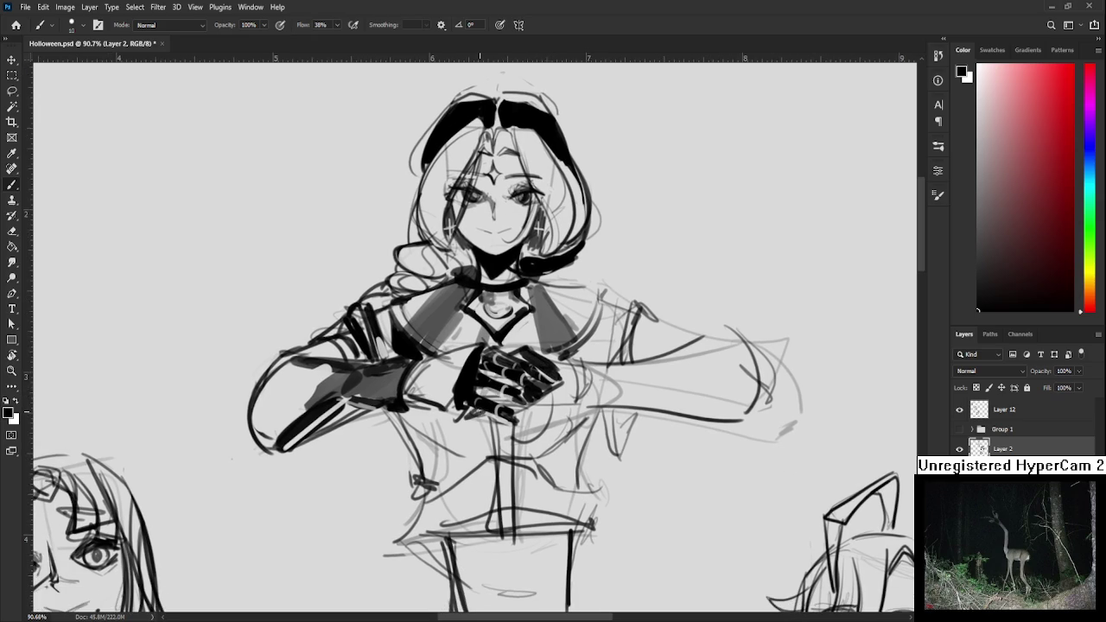
pyautogui.press('e')
pyautogui.press('b')
pyautogui.moveTo(489, 424); pyautogui.dragTo(514, 406)
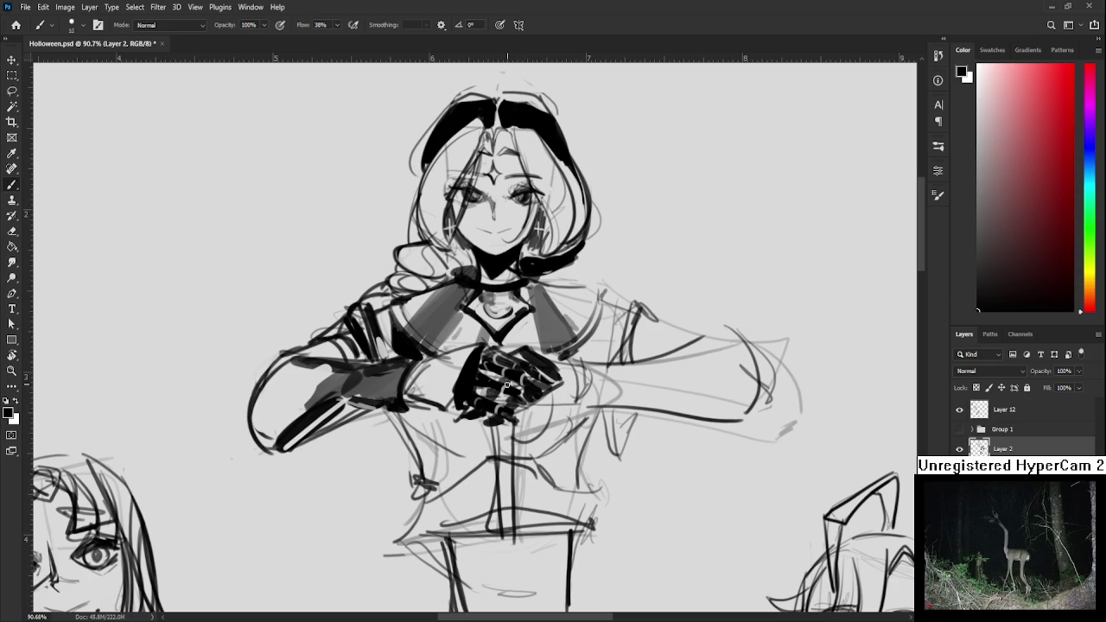
pyautogui.moveTo(560, 356)
pyautogui.mouseDown()
pyautogui.moveTo(520, 348)
pyautogui.moveTo(537, 388)
pyautogui.mouseUp()
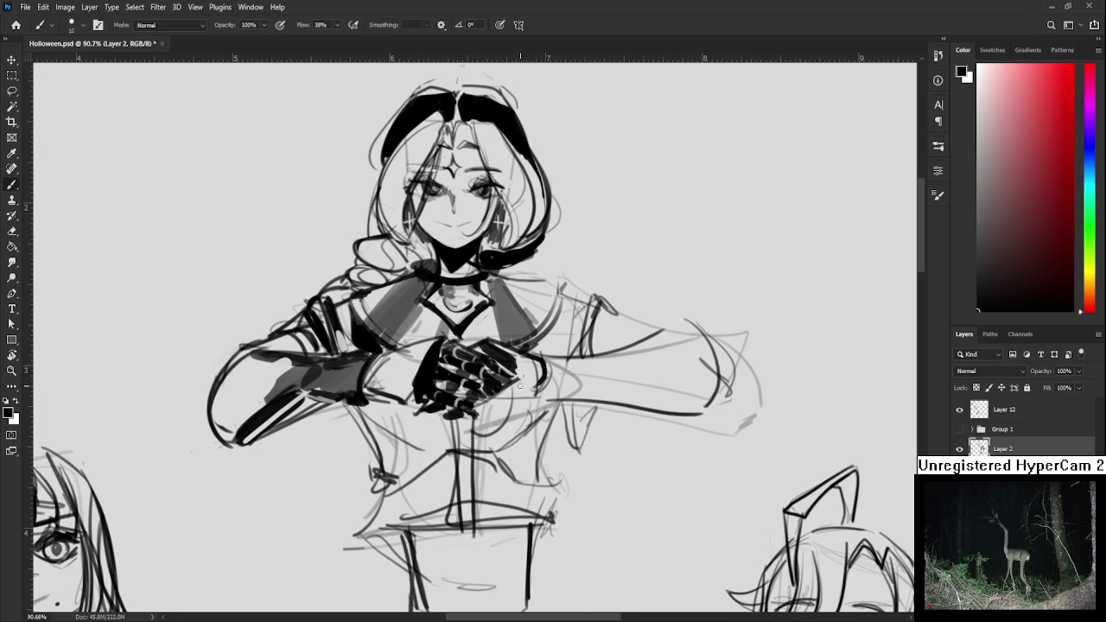
# Redraw the central figure's right forearm contour as a bold curved outline, retrying strokes with undo
pyautogui.moveTo(529, 396)
pyautogui.mouseDown()
pyautogui.moveTo(544, 389)
pyautogui.moveTo(529, 396)
pyautogui.moveTo(529, 363)
pyautogui.moveTo(537, 399)
pyautogui.mouseUp()
pyautogui.hotkey('ctrl', 'z')
pyautogui.moveTo(542, 360)
pyautogui.mouseDown()
pyautogui.moveTo(536, 400)
pyautogui.moveTo(604, 351)
pyautogui.moveTo(571, 356)
pyautogui.moveTo(653, 329)
pyautogui.mouseUp()
pyautogui.hotkey('ctrl', 'z')
pyautogui.hotkey('ctrl', 'z')
pyautogui.hotkey('ctrl', 'z')
pyautogui.hotkey('ctrl', 'z')
pyautogui.moveTo(550, 359)
pyautogui.mouseDown()
pyautogui.moveTo(676, 333)
pyautogui.moveTo(618, 342)
pyautogui.moveTo(648, 362)
pyautogui.mouseUp()
pyautogui.hotkey('ctrl', 'z')
pyautogui.moveTo(514, 381)
pyautogui.mouseDown()
pyautogui.moveTo(641, 413)
pyautogui.moveTo(662, 386)
pyautogui.moveTo(625, 389)
pyautogui.mouseUp()
pyautogui.hotkey('ctrl', 'z')
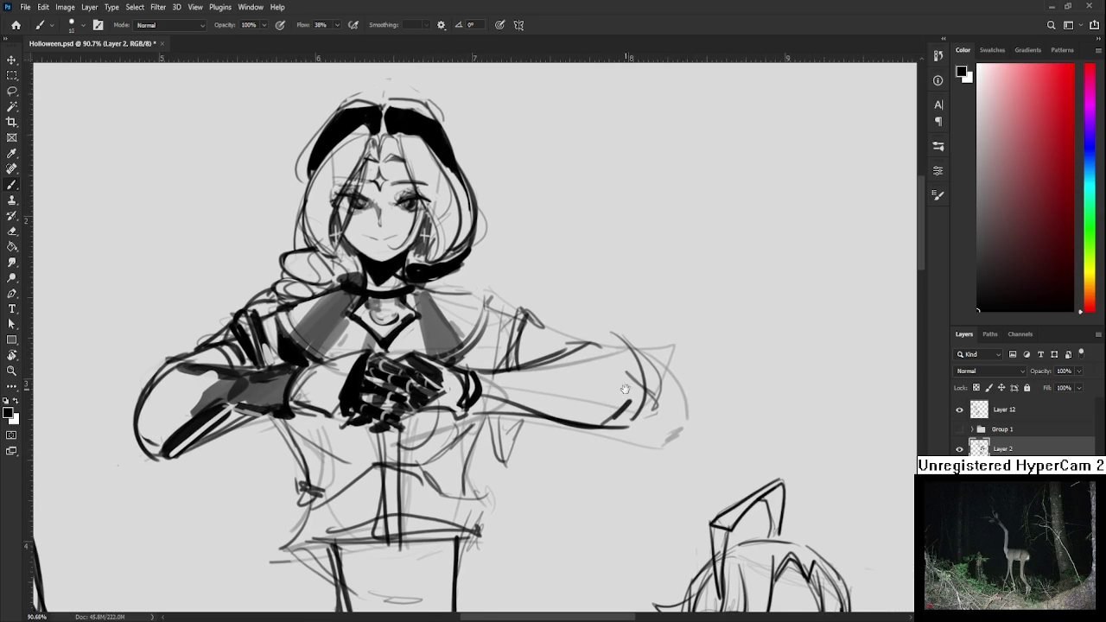
pyautogui.moveTo(594, 338); pyautogui.dragTo(636, 411)
# Shade the right forearm dark grey with a smaller brush, adding end strokes and erasing excess
pyautogui.press('[')
pyautogui.press('[')
pyautogui.moveTo(561, 395); pyautogui.dragTo(631, 395)
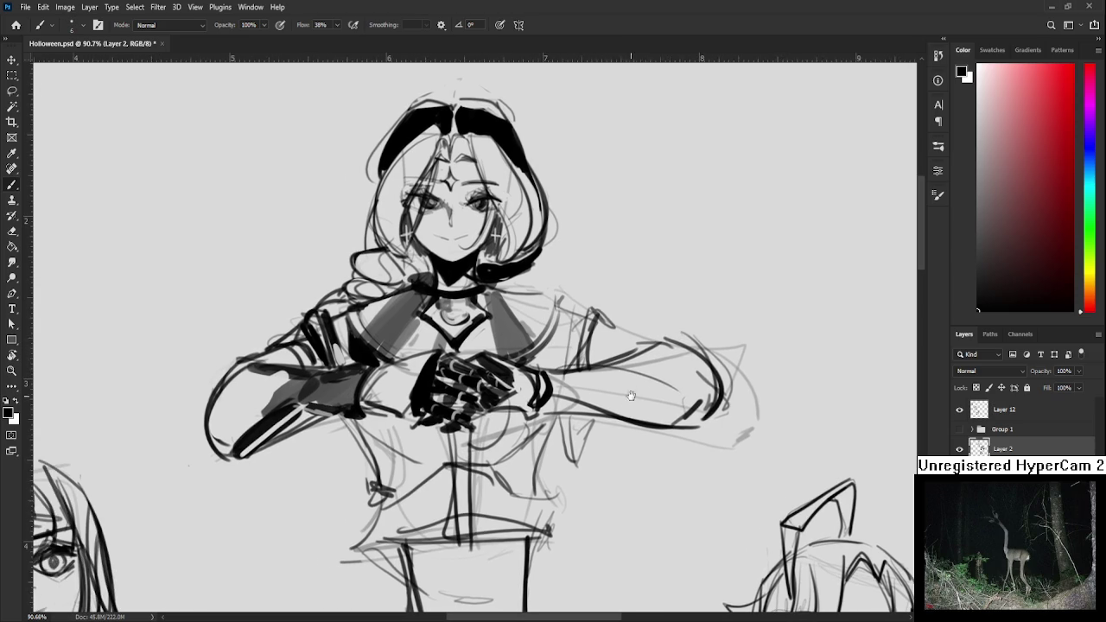
pyautogui.moveTo(540, 376)
pyautogui.mouseDown()
pyautogui.moveTo(609, 385)
pyautogui.moveTo(554, 404)
pyautogui.moveTo(616, 415)
pyautogui.moveTo(605, 413)
pyautogui.mouseUp()
pyautogui.press('e')
pyautogui.moveTo(607, 370)
pyautogui.mouseDown()
pyautogui.moveTo(617, 399)
pyautogui.moveTo(672, 416)
pyautogui.mouseUp()
pyautogui.press('b')
pyautogui.moveTo(605, 412)
pyautogui.mouseDown()
pyautogui.moveTo(691, 422)
pyautogui.moveTo(659, 449)
pyautogui.mouseUp()
pyautogui.moveTo(656, 436)
pyautogui.mouseDown()
pyautogui.moveTo(681, 449)
pyautogui.moveTo(685, 406)
pyautogui.moveTo(626, 394)
pyautogui.moveTo(669, 408)
pyautogui.mouseUp()
pyautogui.press('e')
pyautogui.moveTo(596, 436)
pyautogui.mouseDown()
pyautogui.moveTo(614, 449)
pyautogui.moveTo(574, 419)
pyautogui.moveTo(562, 452)
pyautogui.mouseUp()
pyautogui.moveTo(577, 413); pyautogui.dragTo(564, 449)
pyautogui.press('b')
# Draw the shoulder-to-elbow line and sketch strokes on the upper arm, shoulder and sleeve
pyautogui.moveTo(518, 384)
pyautogui.mouseDown()
pyautogui.moveTo(548, 396)
pyautogui.moveTo(540, 386)
pyautogui.moveTo(562, 412)
pyautogui.moveTo(502, 372)
pyautogui.moveTo(546, 384)
pyautogui.moveTo(532, 377)
pyautogui.mouseUp()
pyautogui.hotkey('ctrl', 'z')
pyautogui.hotkey('ctrl', 'z')
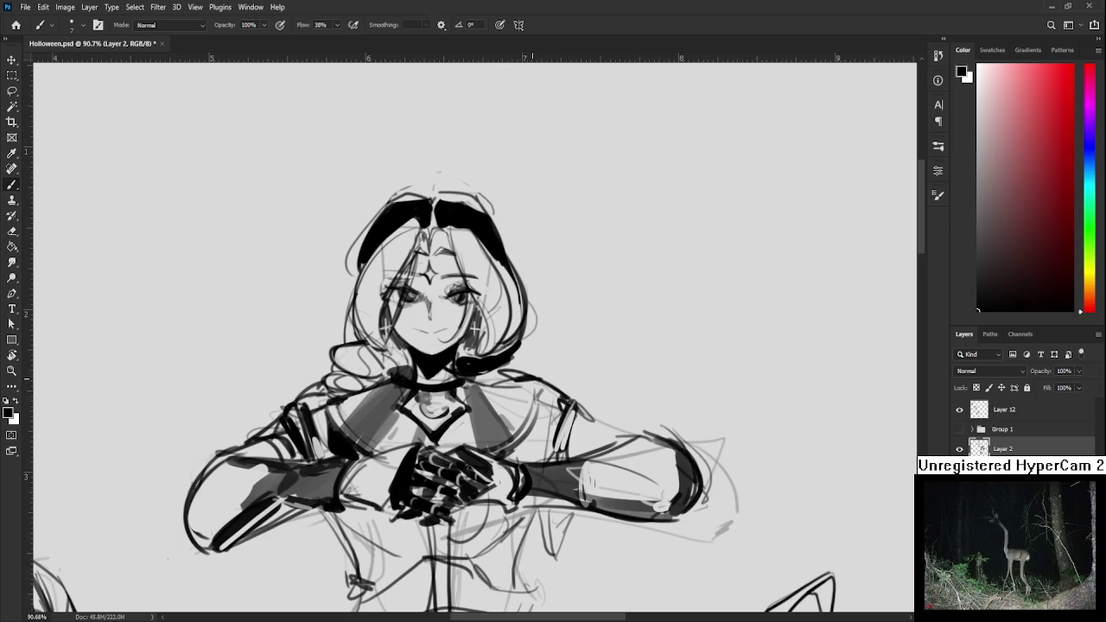
pyautogui.moveTo(596, 402)
pyautogui.mouseDown()
pyautogui.moveTo(543, 386)
pyautogui.moveTo(509, 436)
pyautogui.mouseUp()
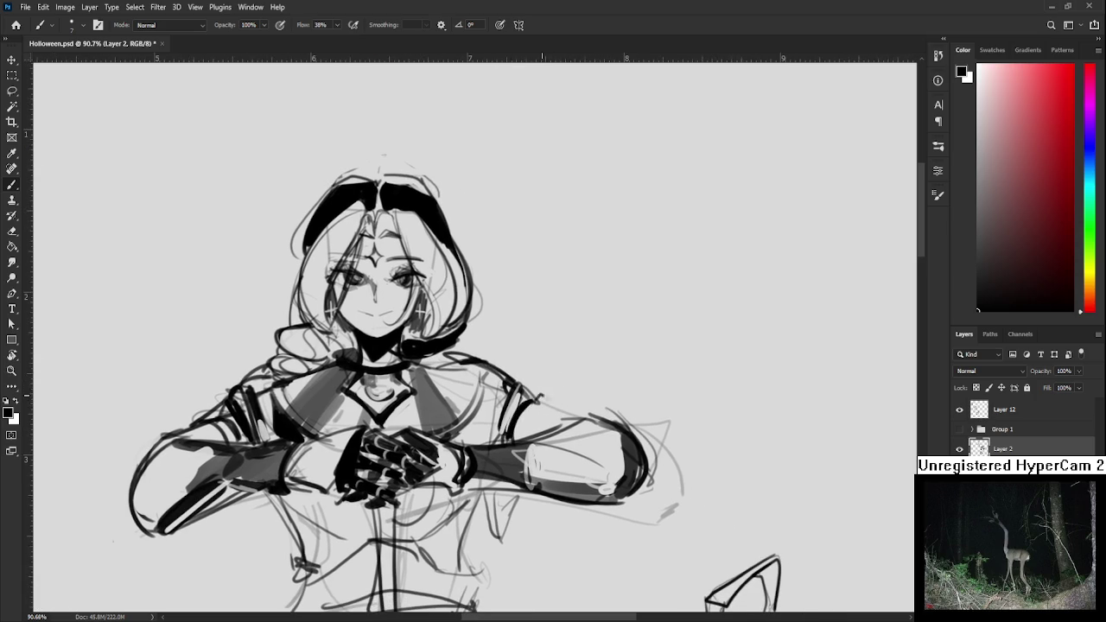
pyautogui.moveTo(538, 396)
pyautogui.mouseDown()
pyautogui.moveTo(577, 417)
pyautogui.moveTo(526, 441)
pyautogui.moveTo(536, 415)
pyautogui.moveTo(522, 439)
pyautogui.mouseUp()
pyautogui.moveTo(548, 428)
pyautogui.mouseDown()
pyautogui.moveTo(589, 397)
pyautogui.moveTo(547, 361)
pyautogui.moveTo(555, 381)
pyautogui.mouseUp()
pyautogui.moveTo(522, 310)
pyautogui.mouseDown()
pyautogui.moveTo(489, 318)
pyautogui.moveTo(542, 327)
pyautogui.mouseUp()
# Draw a thick curved stroke beneath the clasped hands, partly erasing it
pyautogui.moveTo(386, 423)
pyautogui.mouseDown()
pyautogui.moveTo(401, 382)
pyautogui.moveTo(408, 443)
pyautogui.mouseUp()
pyautogui.moveTo(335, 387)
pyautogui.mouseDown()
pyautogui.moveTo(406, 441)
pyautogui.moveTo(385, 423)
pyautogui.moveTo(466, 439)
pyautogui.moveTo(529, 395)
pyautogui.moveTo(468, 439)
pyautogui.mouseUp()
pyautogui.press('e')
pyautogui.press('b')
pyautogui.press('e')
pyautogui.press('b')
pyautogui.moveTo(499, 380)
pyautogui.mouseDown()
pyautogui.moveTo(481, 432)
pyautogui.moveTo(465, 438)
pyautogui.mouseUp()
pyautogui.press('e')
pyautogui.moveTo(506, 401)
pyautogui.mouseDown()
pyautogui.moveTo(468, 444)
pyautogui.moveTo(498, 390)
pyautogui.moveTo(465, 436)
pyautogui.moveTo(472, 446)
pyautogui.moveTo(489, 432)
pyautogui.moveTo(477, 431)
pyautogui.mouseUp()
pyautogui.press('b')
# Add a second curved stroke left of the clasped hands and lighten the strokes below
pyautogui.press('e')
pyautogui.press('b')
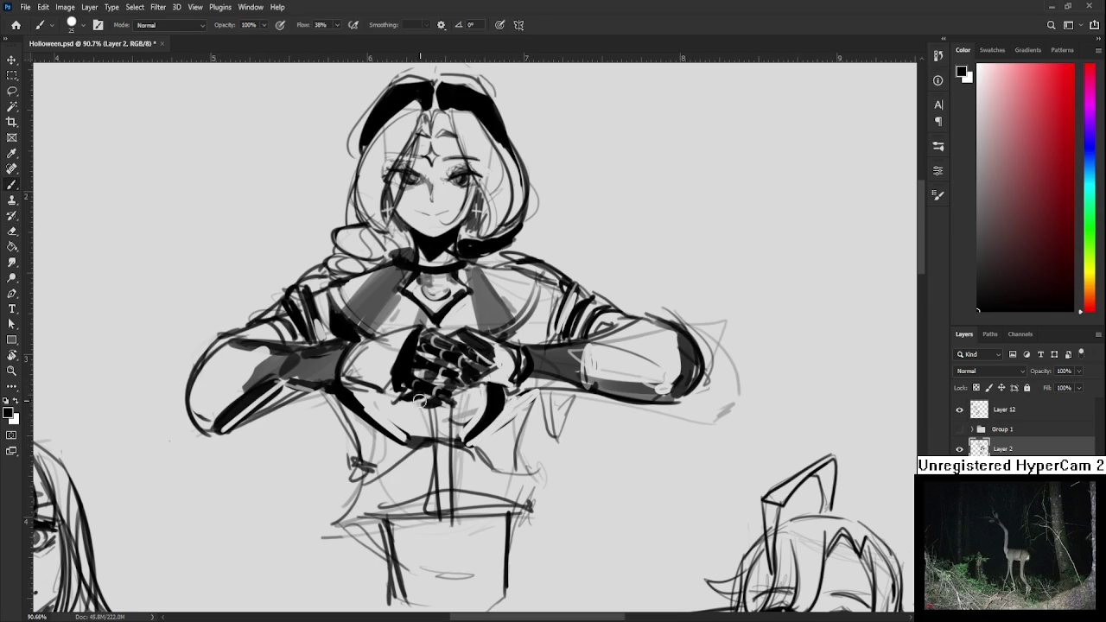
pyautogui.moveTo(393, 389); pyautogui.dragTo(411, 439)
pyautogui.hotkey('ctrl', 'z')
pyautogui.moveTo(391, 387)
pyautogui.mouseDown()
pyautogui.moveTo(412, 439)
pyautogui.moveTo(402, 432)
pyautogui.moveTo(421, 441)
pyautogui.mouseUp()
pyautogui.press('e')
pyautogui.moveTo(402, 403)
pyautogui.mouseDown()
pyautogui.moveTo(432, 441)
pyautogui.moveTo(477, 442)
pyautogui.mouseUp()
pyautogui.scroll(-3, 503, 404)
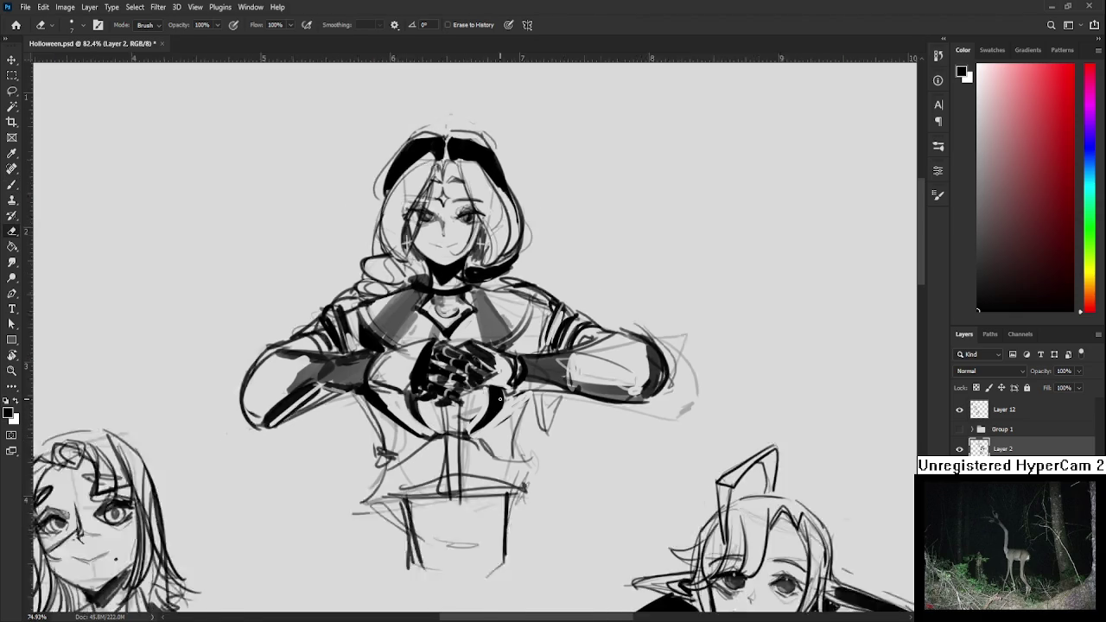
# Add short waist strokes and fill in a dark bow below the clasped hands
pyautogui.scroll(-3, 502, 404)
pyautogui.scroll(2, 472, 378)
pyautogui.scroll(1, 467, 378)
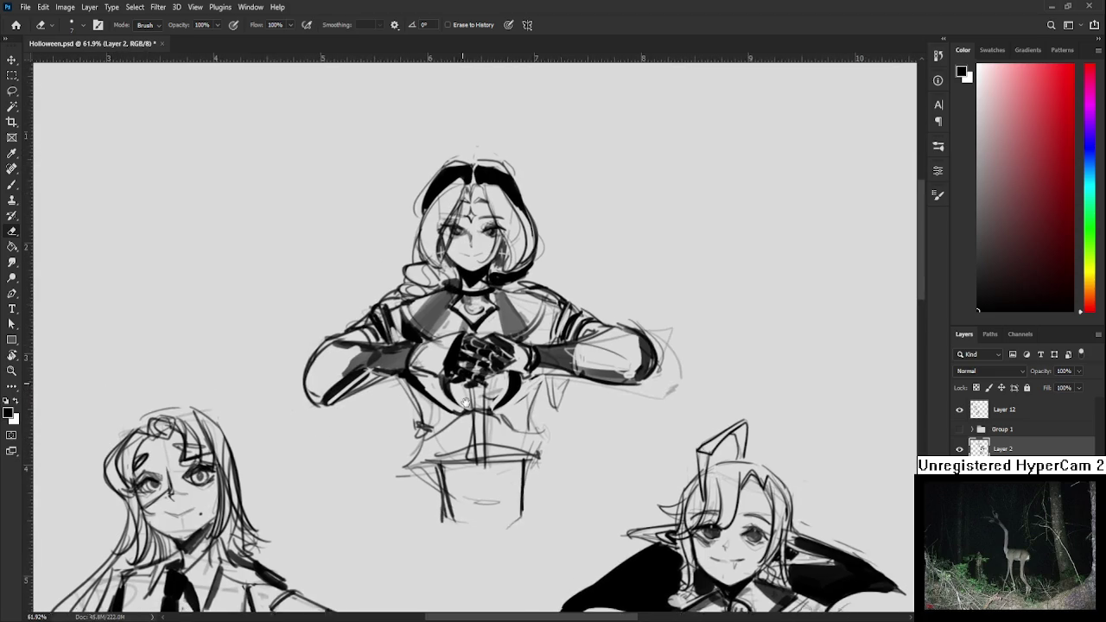
pyautogui.scroll(1, 449, 378)
pyautogui.press('b')
pyautogui.moveTo(407, 380); pyautogui.dragTo(428, 432)
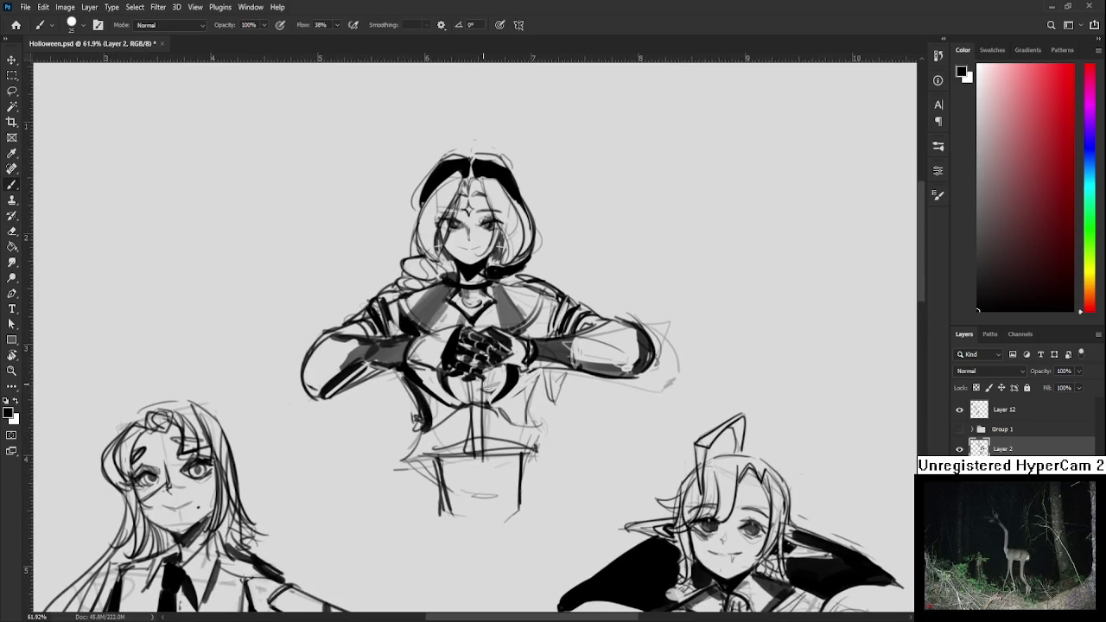
pyautogui.moveTo(525, 372)
pyautogui.mouseDown()
pyautogui.moveTo(534, 427)
pyautogui.moveTo(542, 420)
pyautogui.mouseUp()
pyautogui.moveTo(461, 414)
pyautogui.mouseDown()
pyautogui.moveTo(474, 396)
pyautogui.moveTo(439, 415)
pyautogui.mouseUp()
pyautogui.moveTo(481, 384)
pyautogui.mouseDown()
pyautogui.moveTo(474, 430)
pyautogui.moveTo(420, 441)
pyautogui.moveTo(480, 415)
pyautogui.moveTo(413, 449)
pyautogui.moveTo(510, 415)
pyautogui.moveTo(545, 414)
pyautogui.moveTo(517, 420)
pyautogui.moveTo(535, 430)
pyautogui.moveTo(546, 414)
pyautogui.moveTo(542, 426)
pyautogui.mouseUp()
pyautogui.press('e')
pyautogui.press('b')
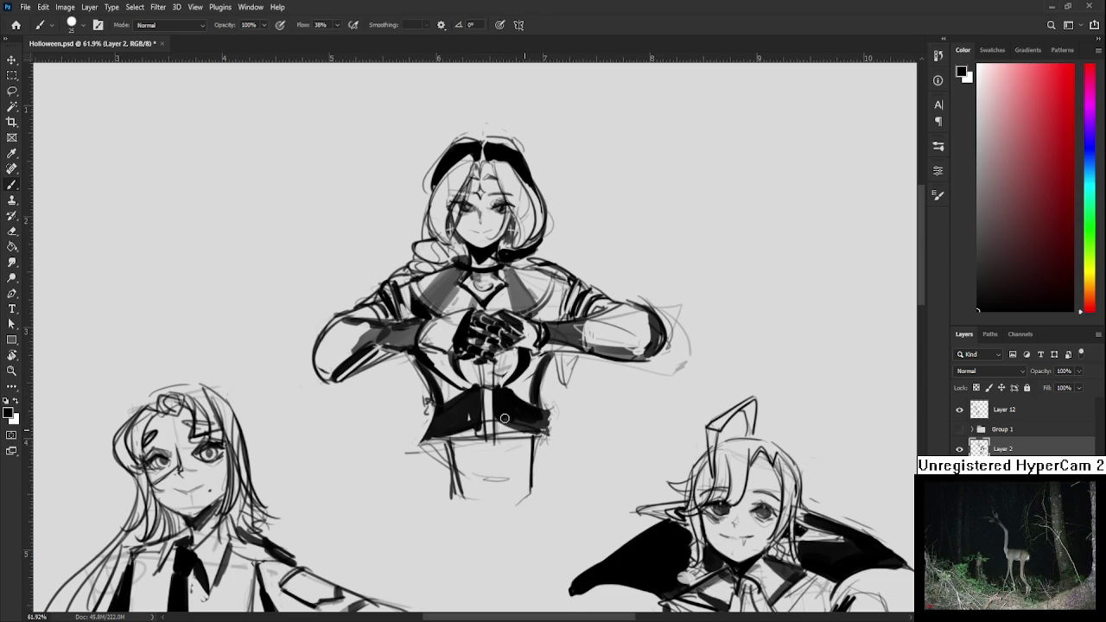
# With a smaller brush, draw the sword blade down the centre and a base line across the torso
pyautogui.scroll(1, 467, 427)
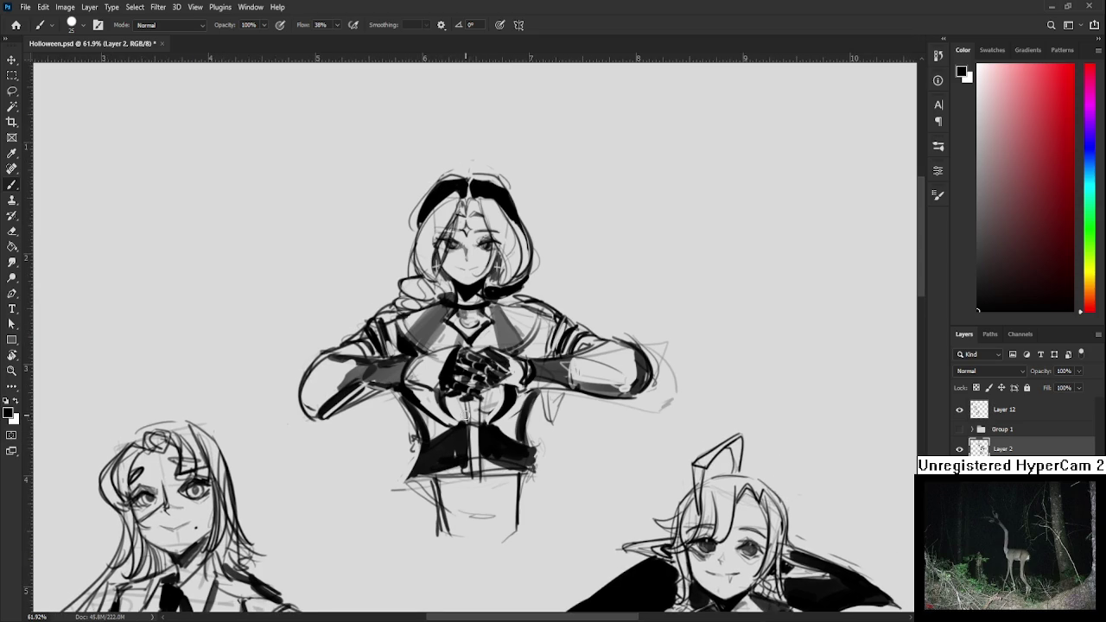
pyautogui.press('[')
pyautogui.press('[')
pyautogui.press('[')
pyautogui.moveTo(470, 404); pyautogui.dragTo(471, 481)
pyautogui.press('e')
pyautogui.moveTo(477, 399); pyautogui.dragTo(478, 471)
pyautogui.press('b')
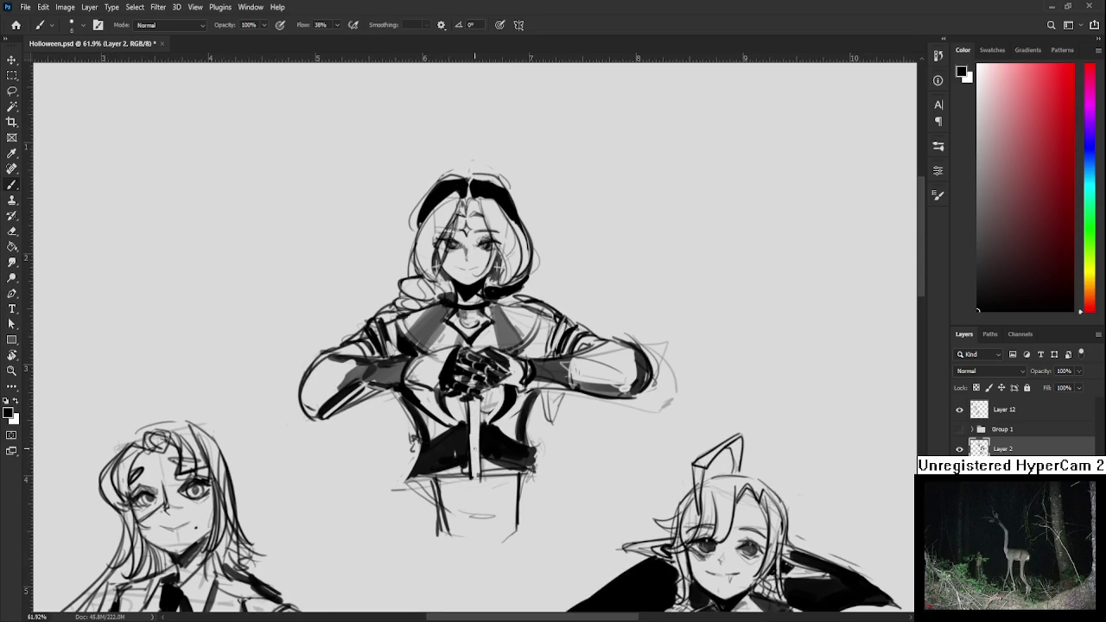
pyautogui.moveTo(407, 482); pyautogui.dragTo(505, 480)
pyautogui.press('e')
pyautogui.moveTo(423, 478); pyautogui.dragTo(545, 470)
pyautogui.press('b')
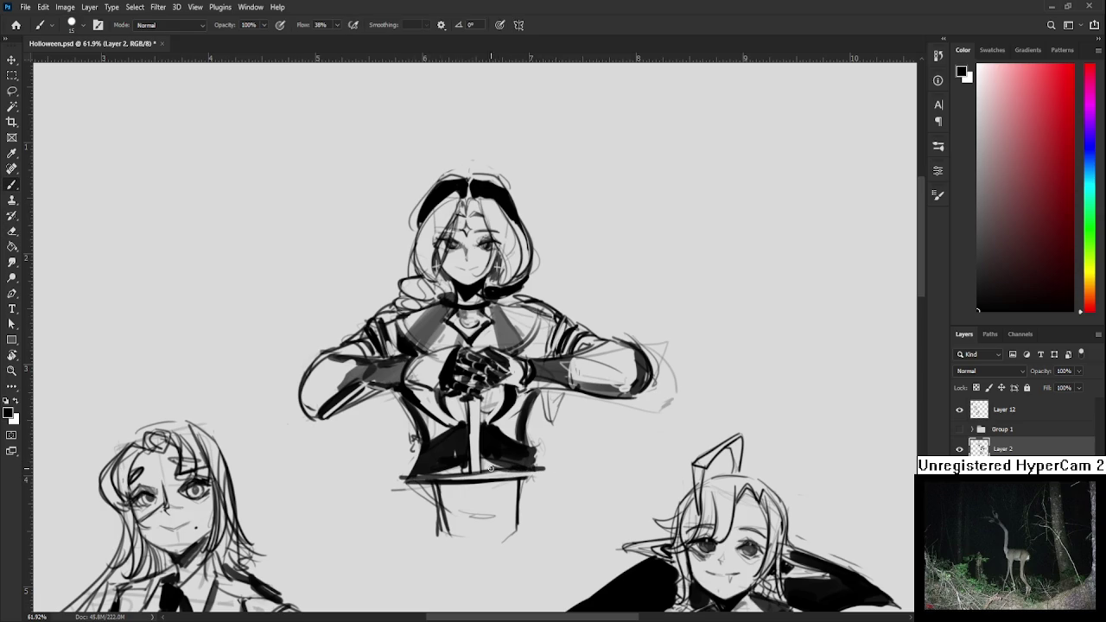
pyautogui.press('e')
pyautogui.press('e')
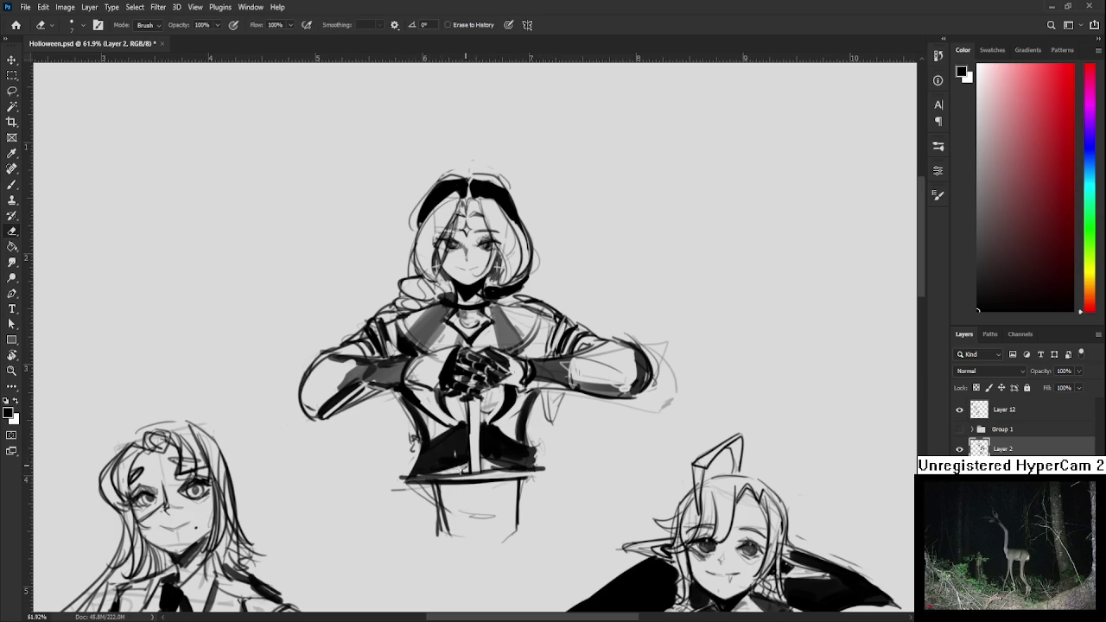
pyautogui.press('b')
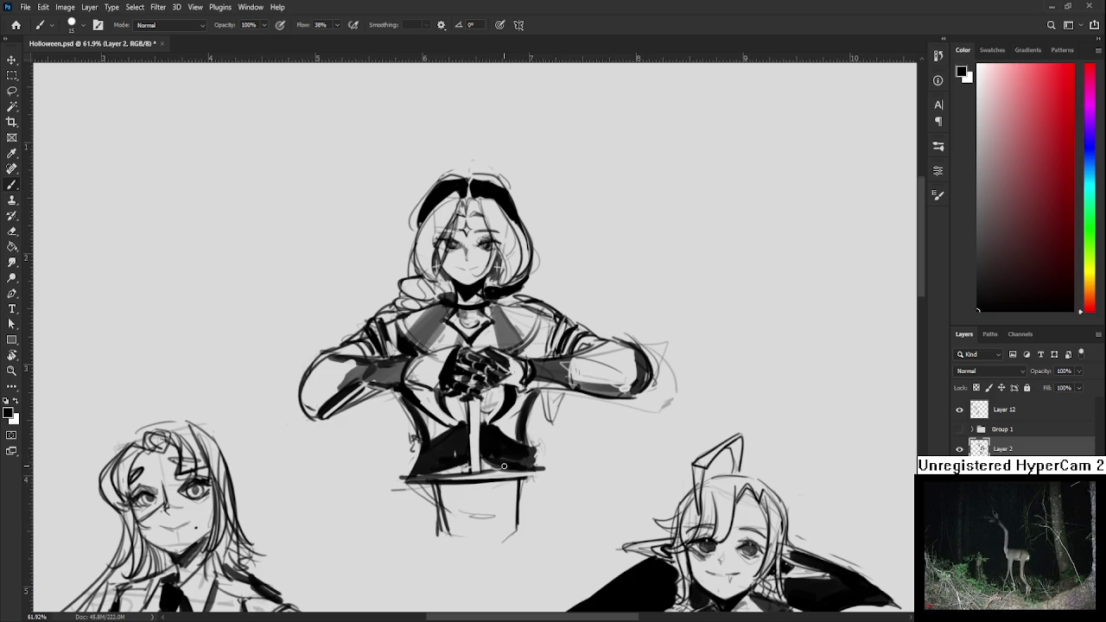
# Draw the left and right sword-base lines and a V-shaped line below them
pyautogui.moveTo(435, 477)
pyautogui.mouseDown()
pyautogui.moveTo(418, 448)
pyautogui.moveTo(420, 505)
pyautogui.mouseUp()
pyautogui.press('e')
pyautogui.moveTo(416, 456)
pyautogui.mouseDown()
pyautogui.moveTo(421, 501)
pyautogui.moveTo(420, 488)
pyautogui.mouseUp()
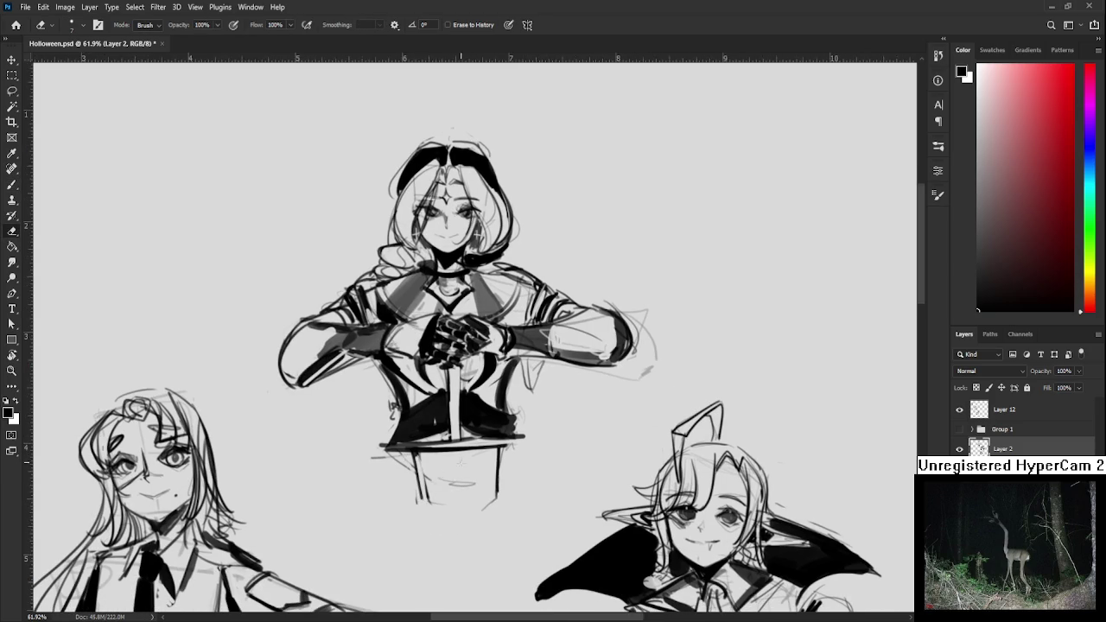
pyautogui.press('b')
pyautogui.moveTo(499, 446); pyautogui.dragTo(498, 494)
pyautogui.press('e')
pyautogui.press('b')
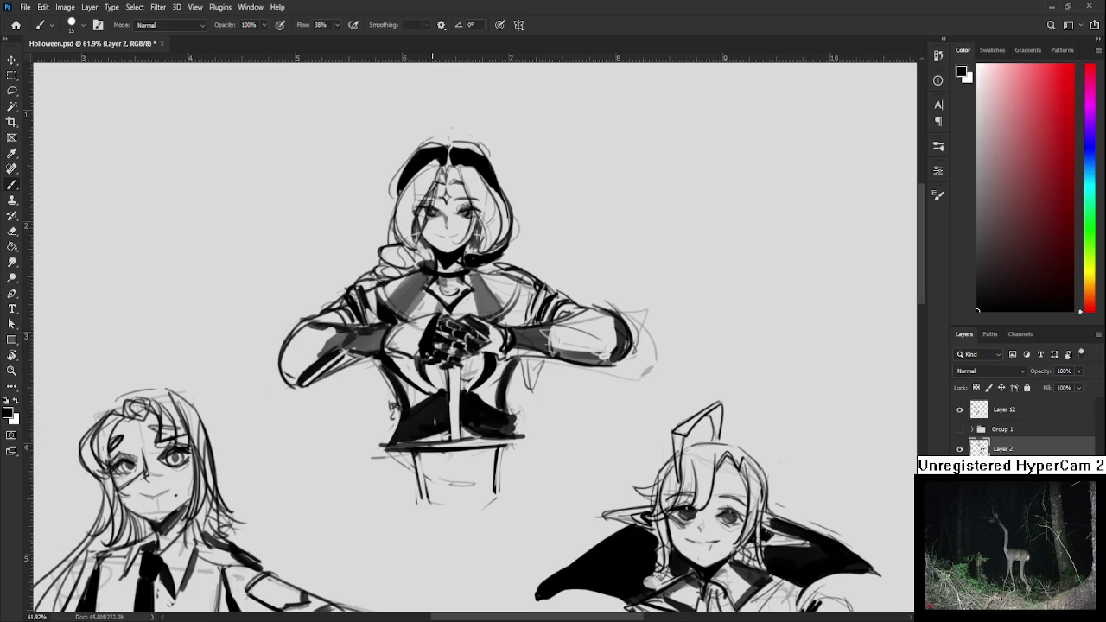
pyautogui.moveTo(436, 473); pyautogui.dragTo(494, 477)
pyautogui.press('e')
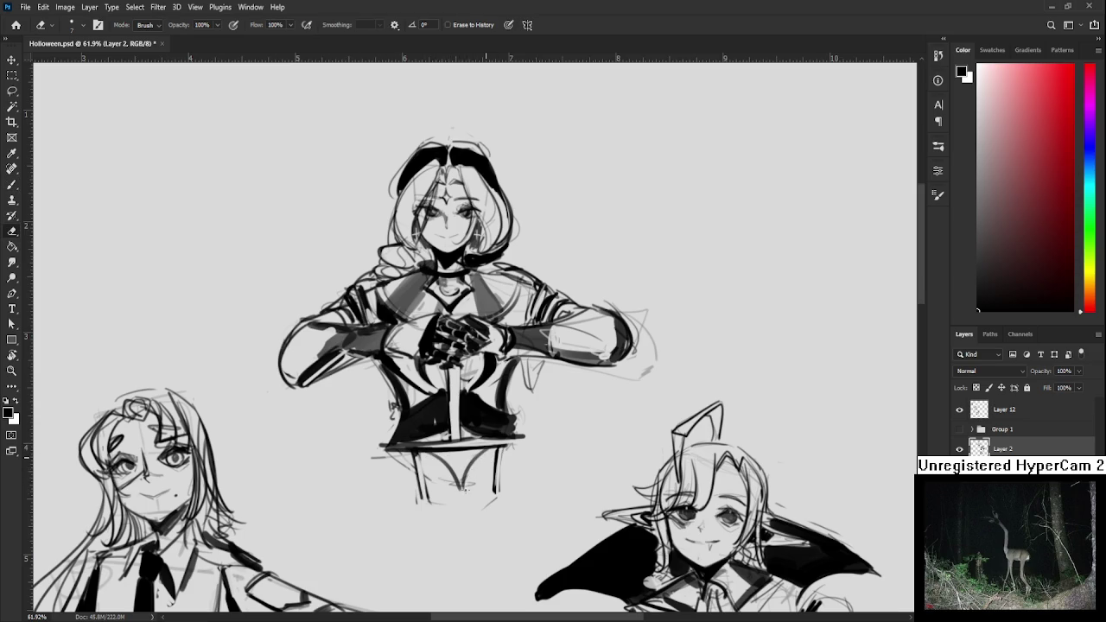
pyautogui.press('b')
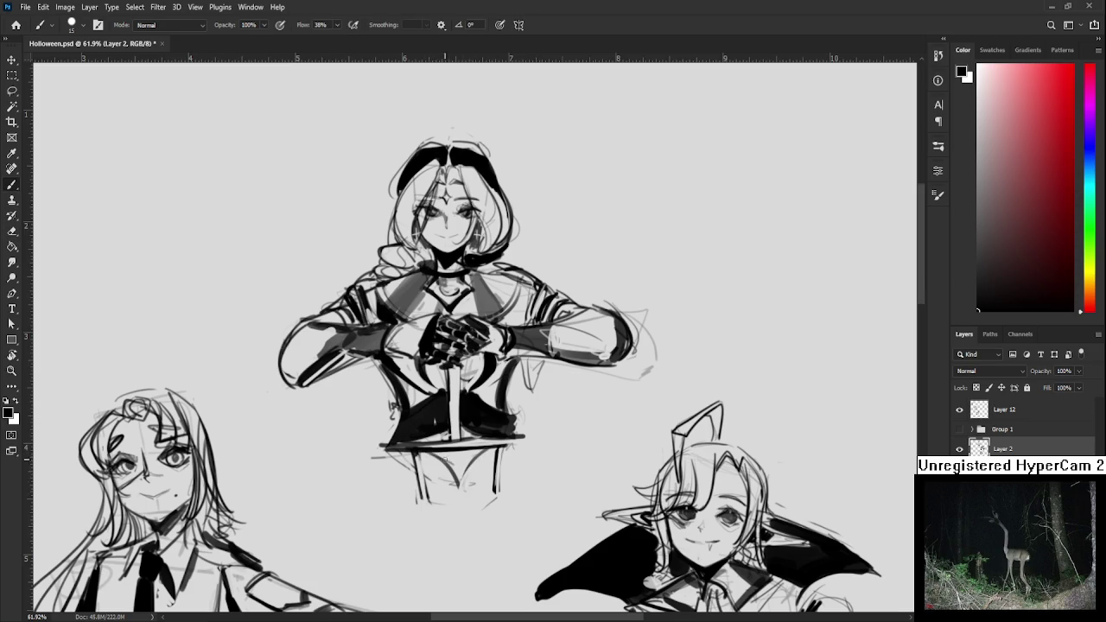
# Clean up around the sword blade, mark the sword and darken the waistband line beneath it
pyautogui.moveTo(467, 432); pyautogui.dragTo(467, 460)
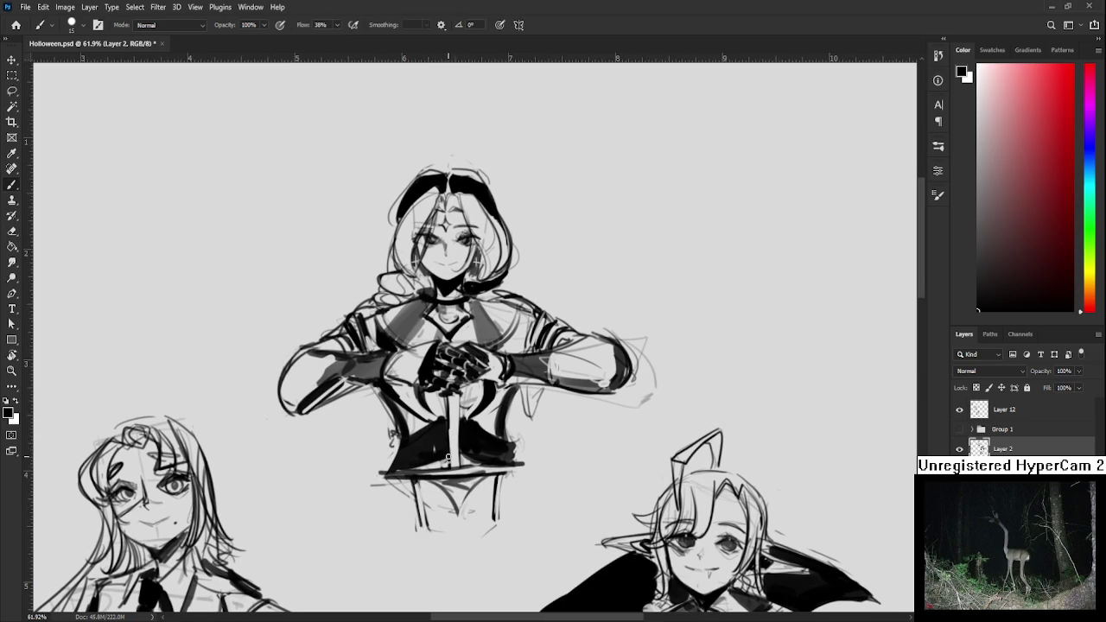
pyautogui.press('e')
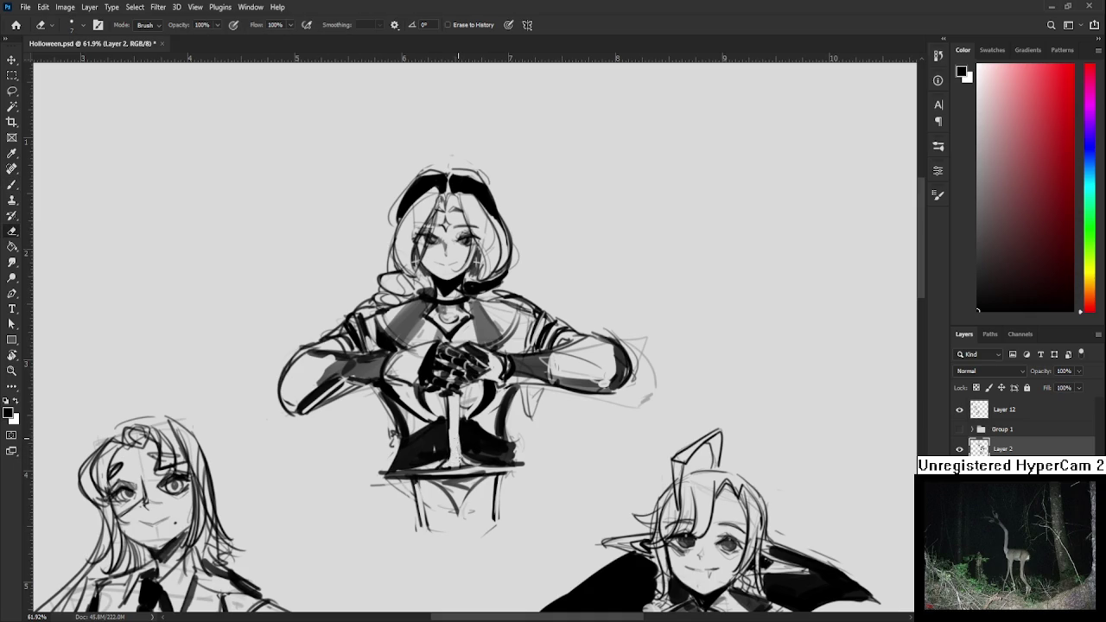
pyautogui.moveTo(467, 443); pyautogui.dragTo(461, 426)
pyautogui.press('b')
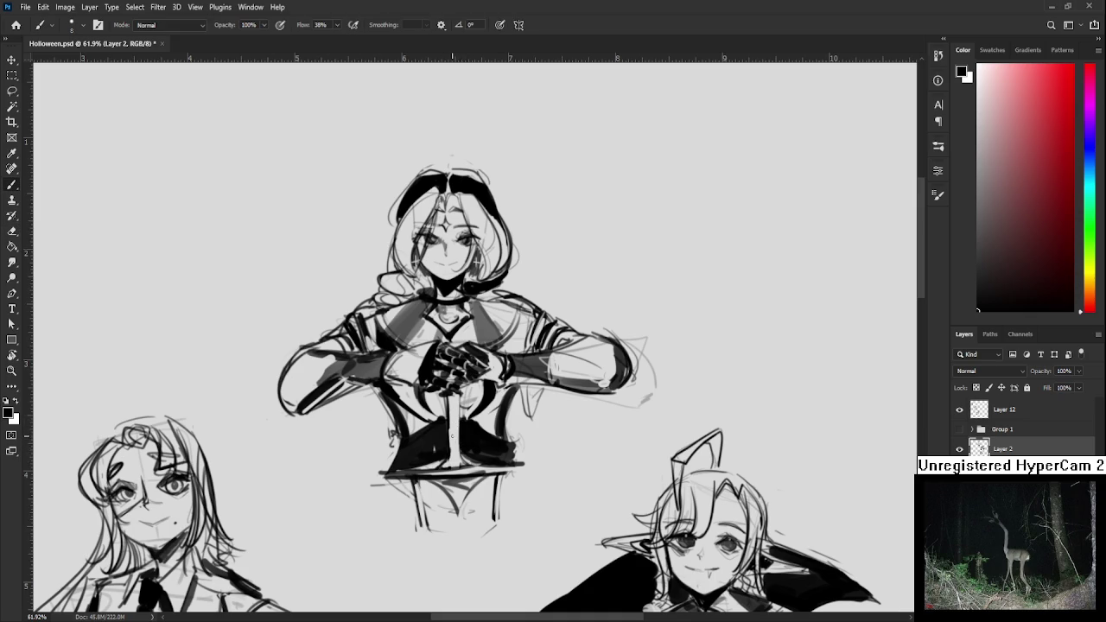
pyautogui.press('e')
pyautogui.press('b')
pyautogui.moveTo(458, 423); pyautogui.dragTo(460, 424)
pyautogui.moveTo(457, 465); pyautogui.dragTo(472, 470)
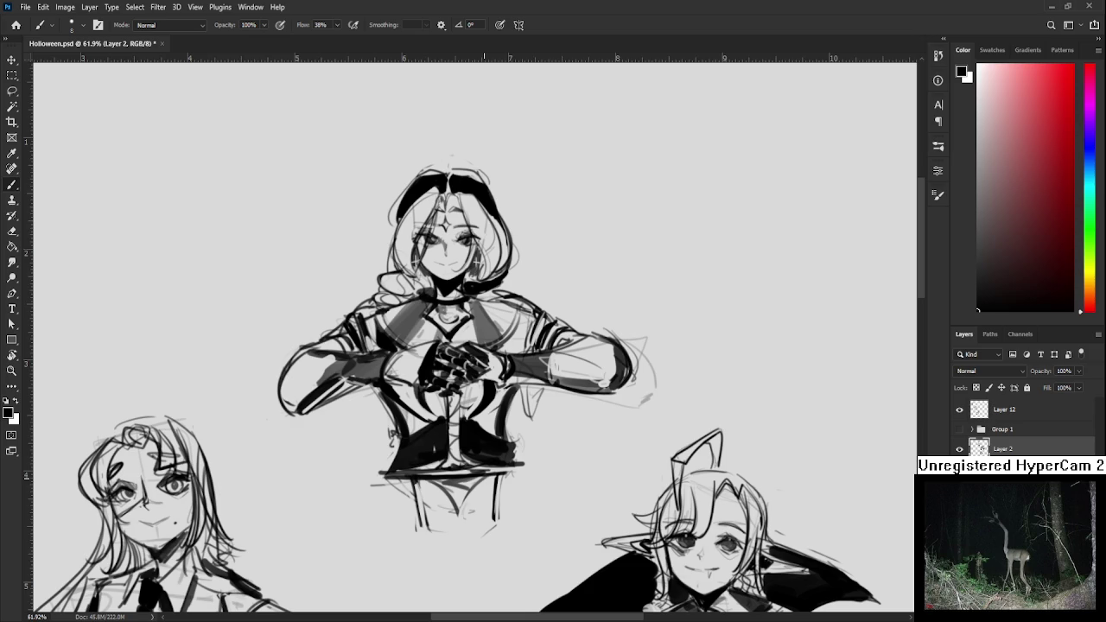
# Sketch curls beside the skirt's right side and strokes at its lower-left edge, redrawing one misplaced curl
pyautogui.hscroll(-1, 415, 380)
pyautogui.moveTo(375, 389)
pyautogui.mouseDown()
pyautogui.moveTo(354, 406)
pyautogui.moveTo(377, 391)
pyautogui.moveTo(377, 463)
pyautogui.moveTo(389, 468)
pyautogui.moveTo(391, 437)
pyautogui.mouseUp()
pyautogui.moveTo(527, 428)
pyautogui.mouseDown()
pyautogui.moveTo(526, 448)
pyautogui.moveTo(551, 458)
pyautogui.moveTo(565, 449)
pyautogui.mouseUp()
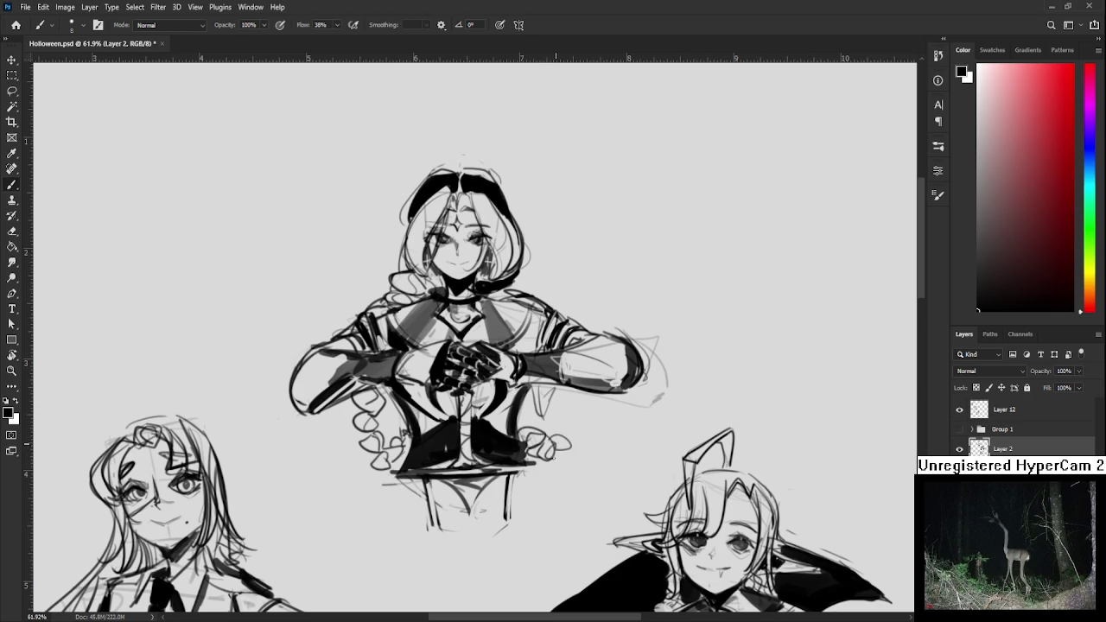
pyautogui.hotkey('ctrl', 'z')
pyautogui.hotkey('ctrl', 'z')
pyautogui.moveTo(551, 461)
pyautogui.mouseDown()
pyautogui.moveTo(539, 473)
pyautogui.moveTo(550, 471)
pyautogui.mouseUp()
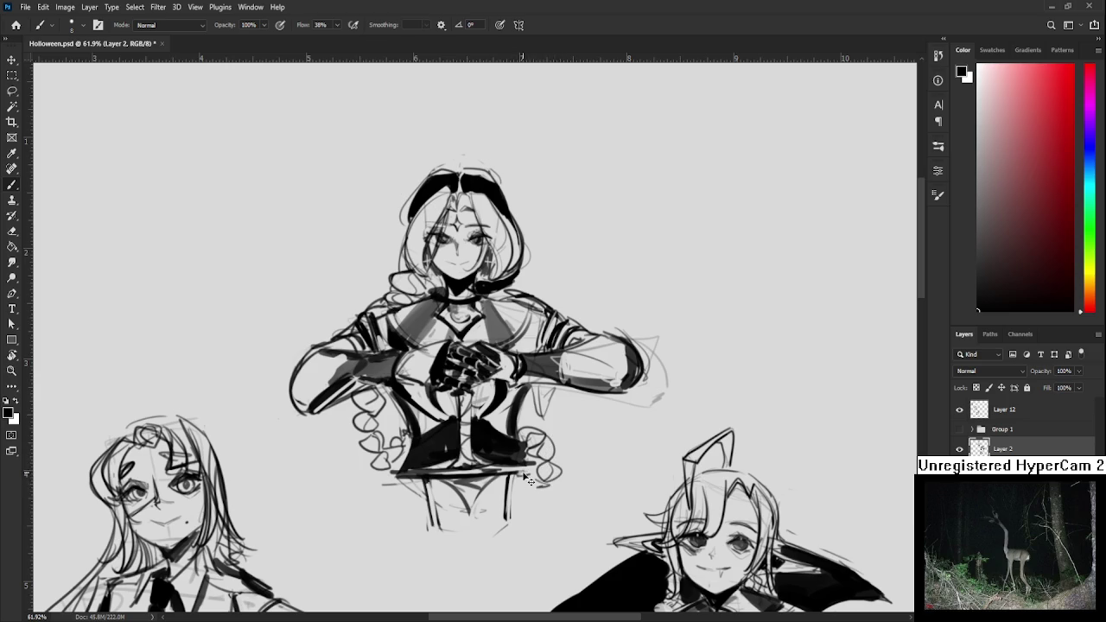
pyautogui.moveTo(519, 444); pyautogui.dragTo(535, 472)
pyautogui.moveTo(396, 473)
pyautogui.mouseDown()
pyautogui.moveTo(391, 455)
pyautogui.moveTo(401, 482)
pyautogui.mouseUp()
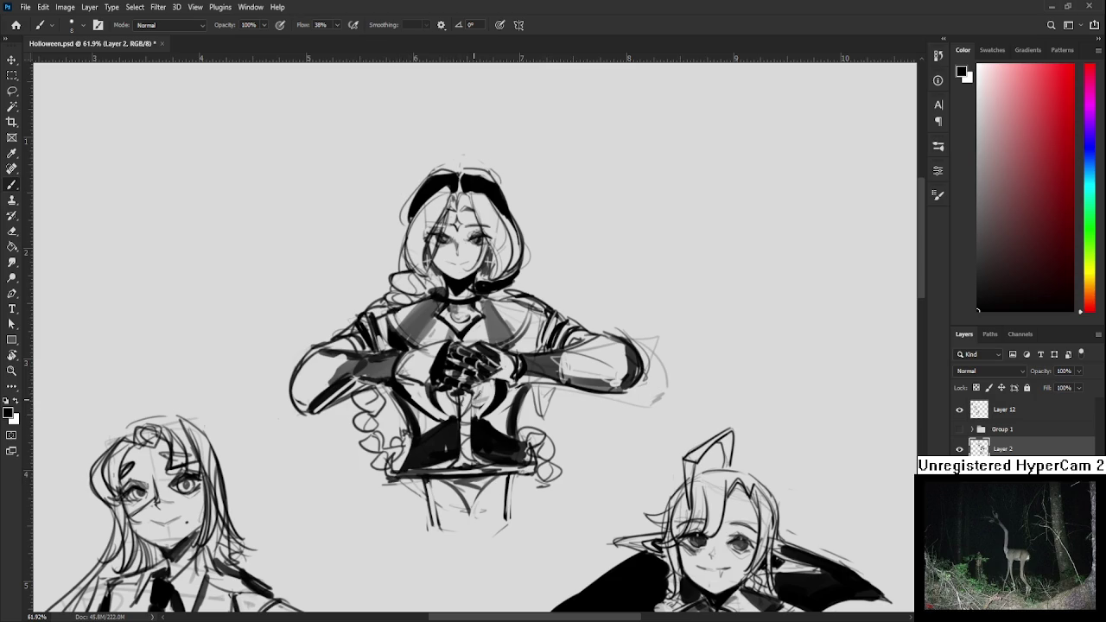
pyautogui.moveTo(491, 436); pyautogui.dragTo(493, 428)
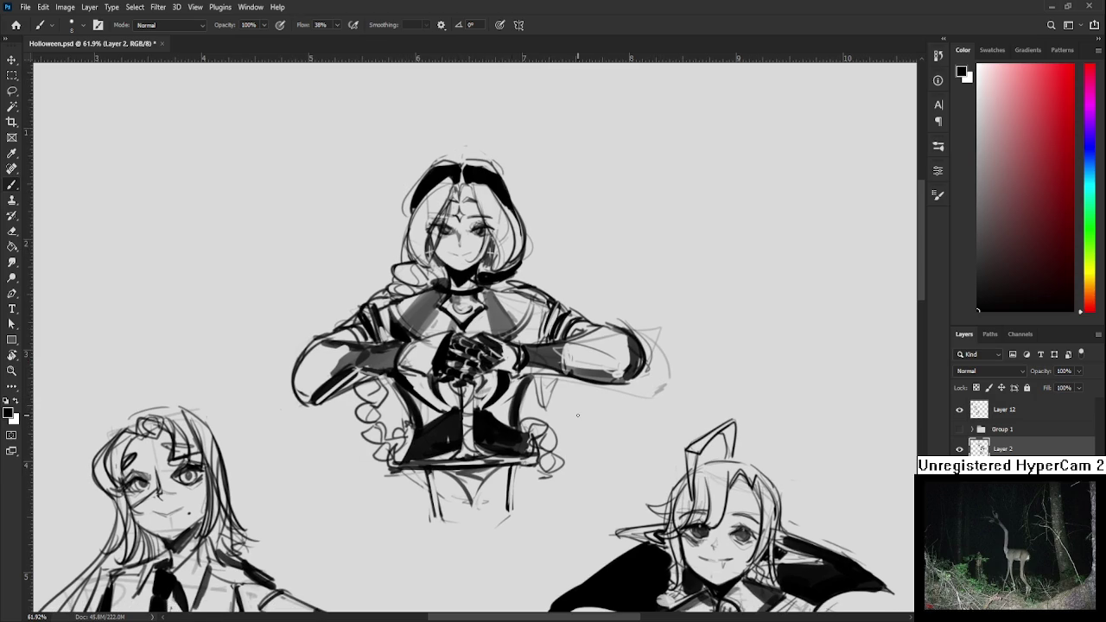
# Sketch strokes around the central bust's right elbow
pyautogui.moveTo(615, 372); pyautogui.dragTo(566, 404)
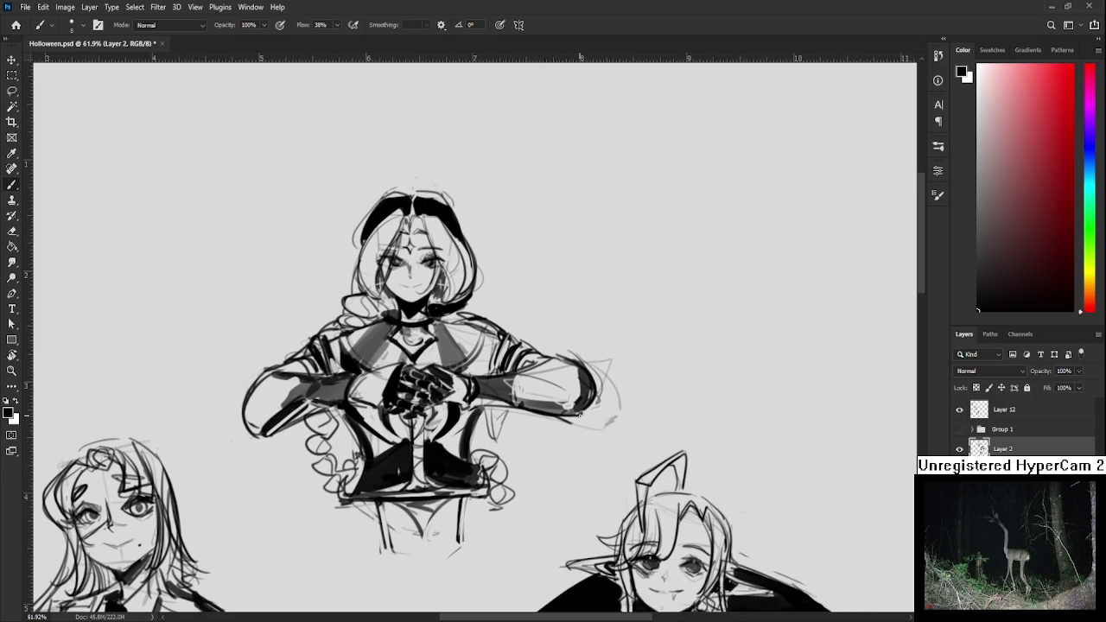
pyautogui.moveTo(608, 378)
pyautogui.mouseDown()
pyautogui.moveTo(573, 361)
pyautogui.moveTo(609, 400)
pyautogui.moveTo(609, 422)
pyautogui.mouseUp()
pyautogui.moveTo(526, 389); pyautogui.dragTo(600, 391)
# Redraw the left forearm's top line and outline, retrying the outline stroke with undo
pyautogui.moveTo(342, 371); pyautogui.dragTo(310, 382)
pyautogui.moveTo(322, 379); pyautogui.dragTo(312, 420)
pyautogui.hotkey('ctrl', 'z')
pyautogui.moveTo(318, 380); pyautogui.dragTo(310, 432)
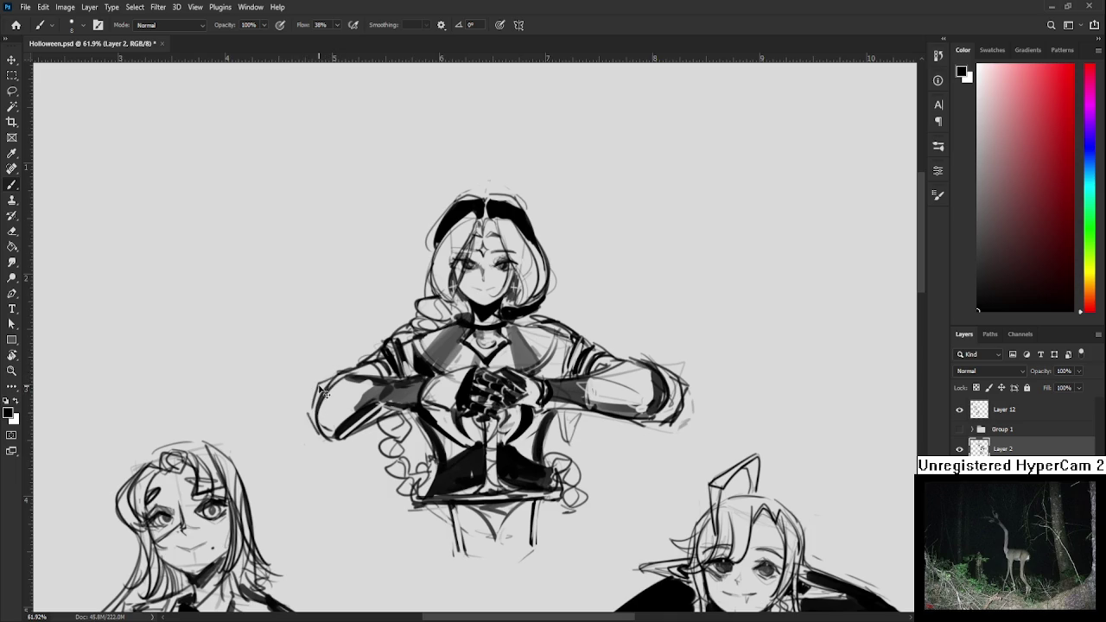
pyautogui.hotkey('ctrl', 'z')
pyautogui.moveTo(342, 368)
pyautogui.mouseDown()
pyautogui.moveTo(303, 405)
pyautogui.moveTo(316, 437)
pyautogui.mouseUp()
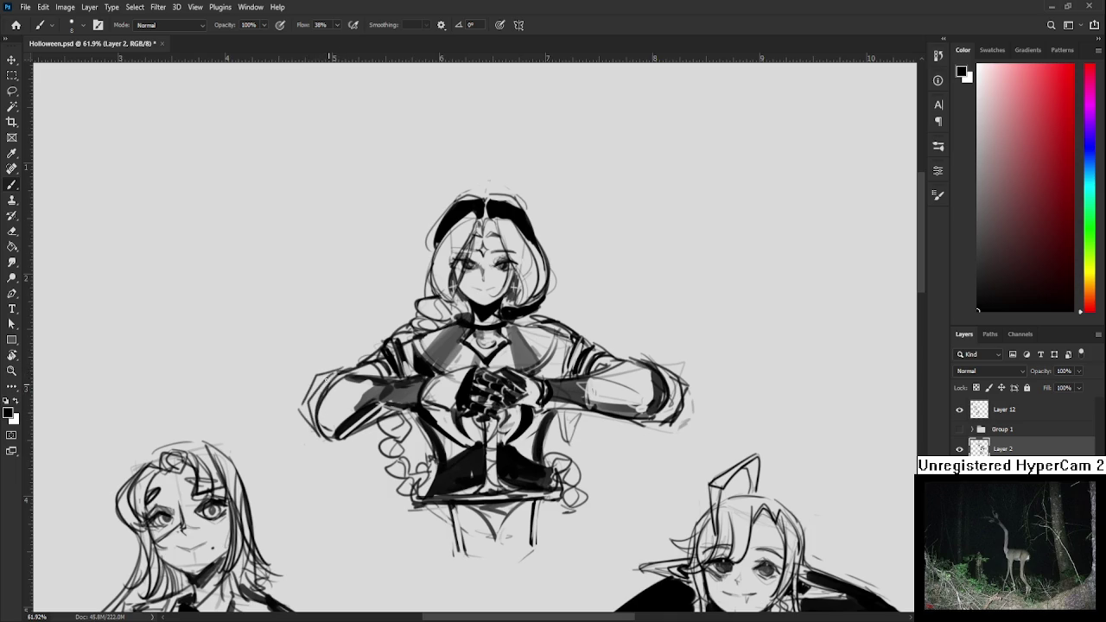
pyautogui.scroll(5, 331, 375)
pyautogui.scroll(-2, 493, 363)
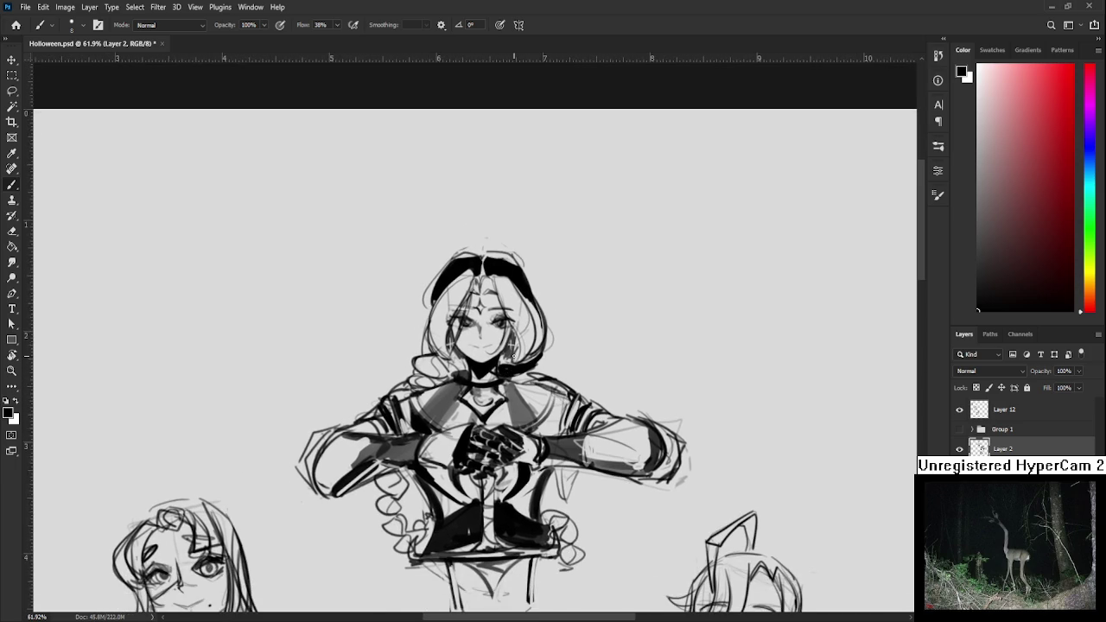
pyautogui.scroll(-3, 513, 357)
pyautogui.scroll(1, 600, 278)
pyautogui.scroll(1, 597, 302)
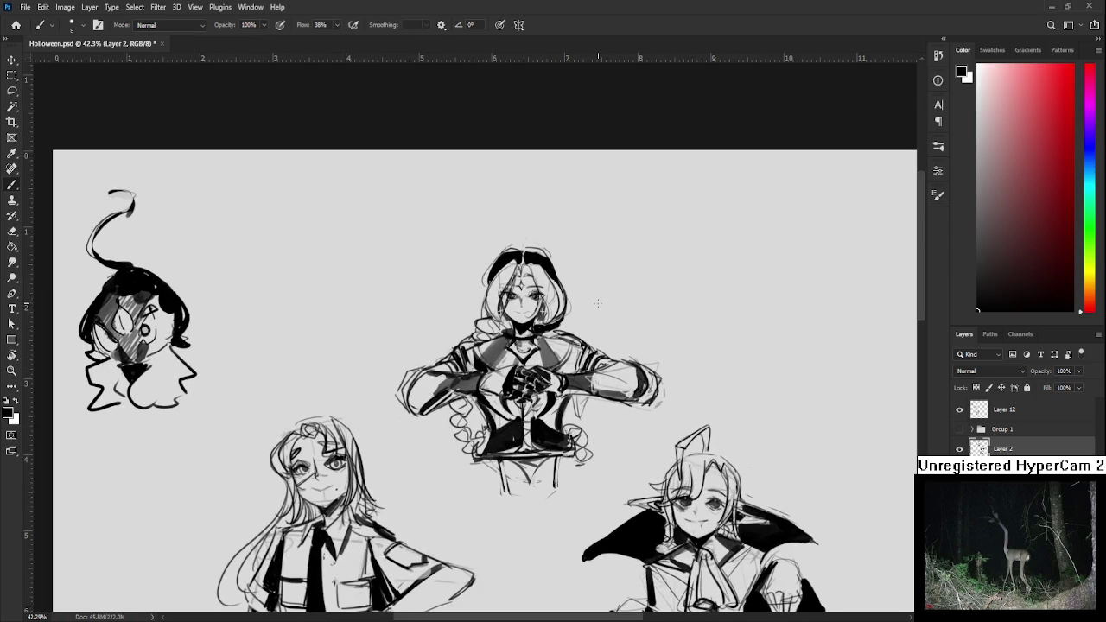
pyautogui.scroll(-1, 541, 403)
pyautogui.moveTo(541, 402); pyautogui.dragTo(538, 382)
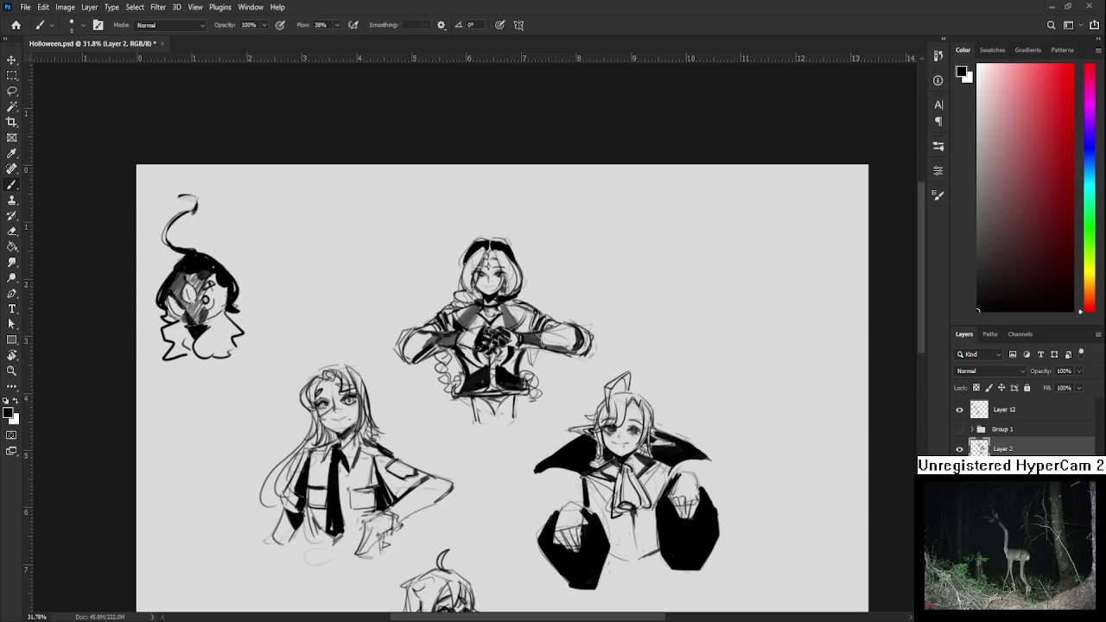
# Darken the central bust's left leg lines below the waistband and erase faint lines near the skirt
pyautogui.scroll(2, 560, 492)
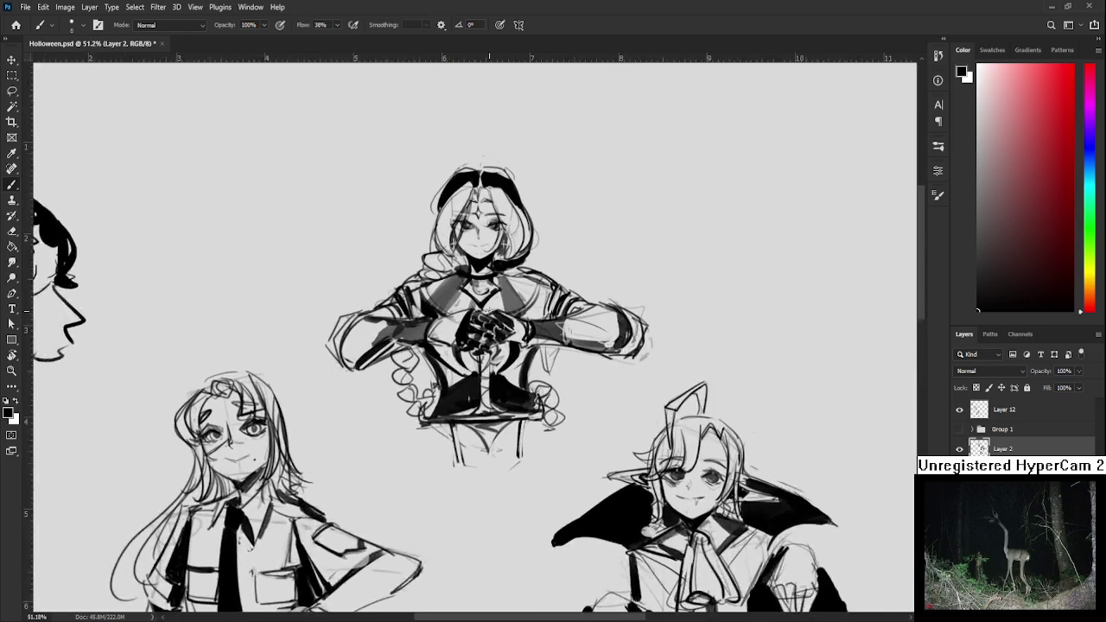
pyautogui.scroll(2, 560, 493)
pyautogui.scroll(1, 560, 493)
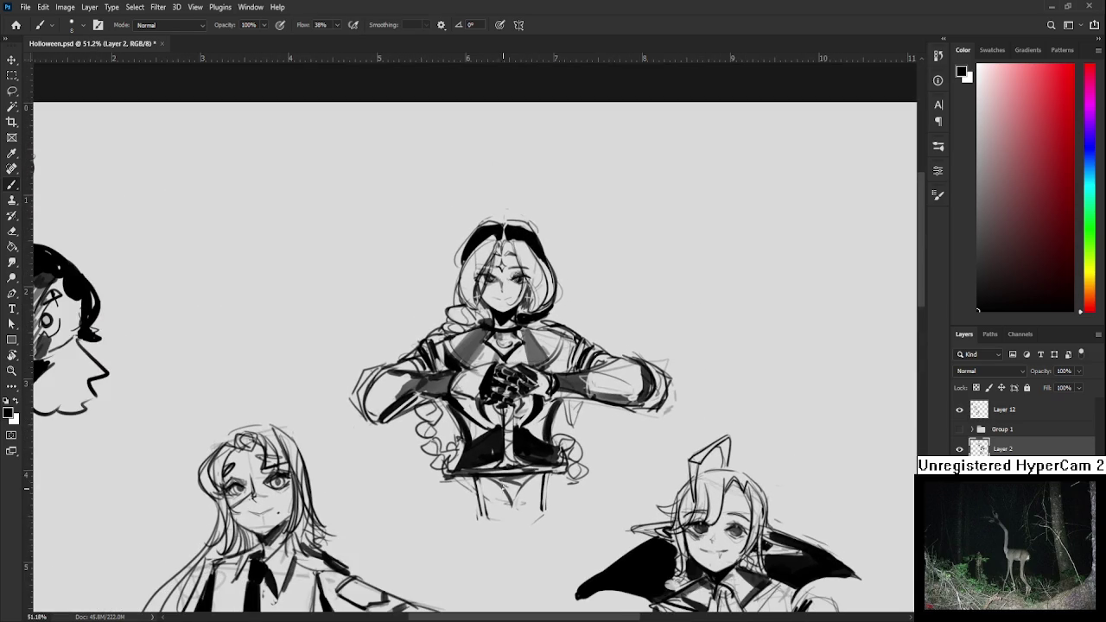
pyautogui.moveTo(484, 482)
pyautogui.mouseDown()
pyautogui.moveTo(489, 517)
pyautogui.moveTo(489, 486)
pyautogui.moveTo(539, 488)
pyautogui.moveTo(538, 507)
pyautogui.mouseUp()
pyautogui.press('e')
pyautogui.moveTo(562, 465); pyautogui.dragTo(568, 479)
# Erase stray skirt lines, then lasso the whole bust and skew it slightly
pyautogui.moveTo(598, 443)
pyautogui.mouseDown()
pyautogui.moveTo(601, 466)
pyautogui.moveTo(358, 406)
pyautogui.moveTo(435, 484)
pyautogui.mouseUp()
pyautogui.keyDown('alt'); pyautogui.scroll(-1, 611, 450); pyautogui.keyUp('alt')
pyautogui.press('l')
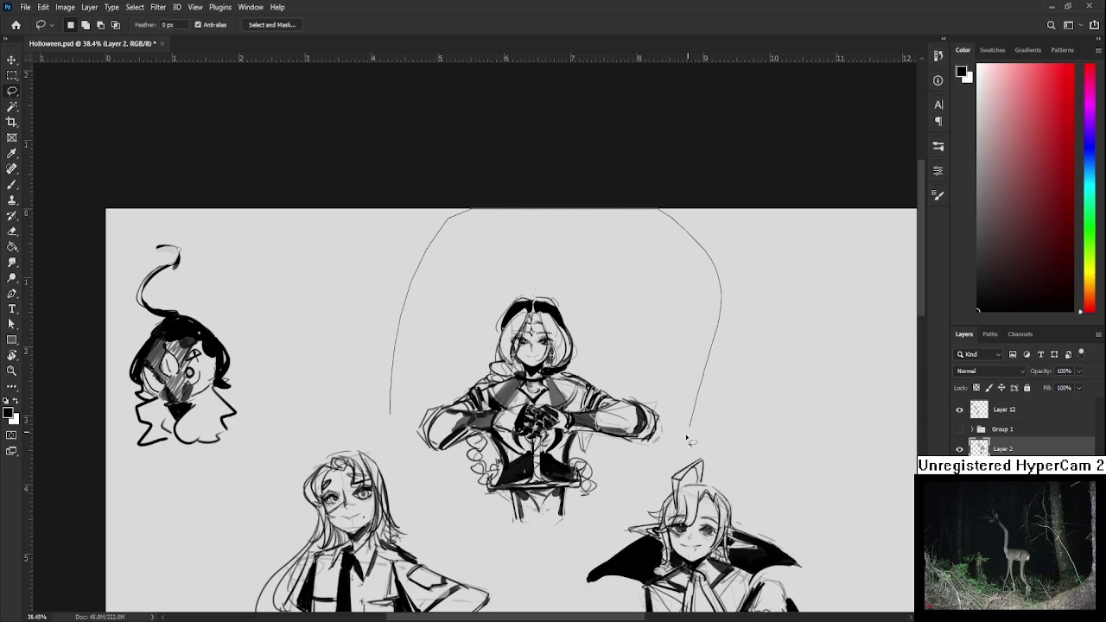
pyautogui.hotkey('ctrl', 't')
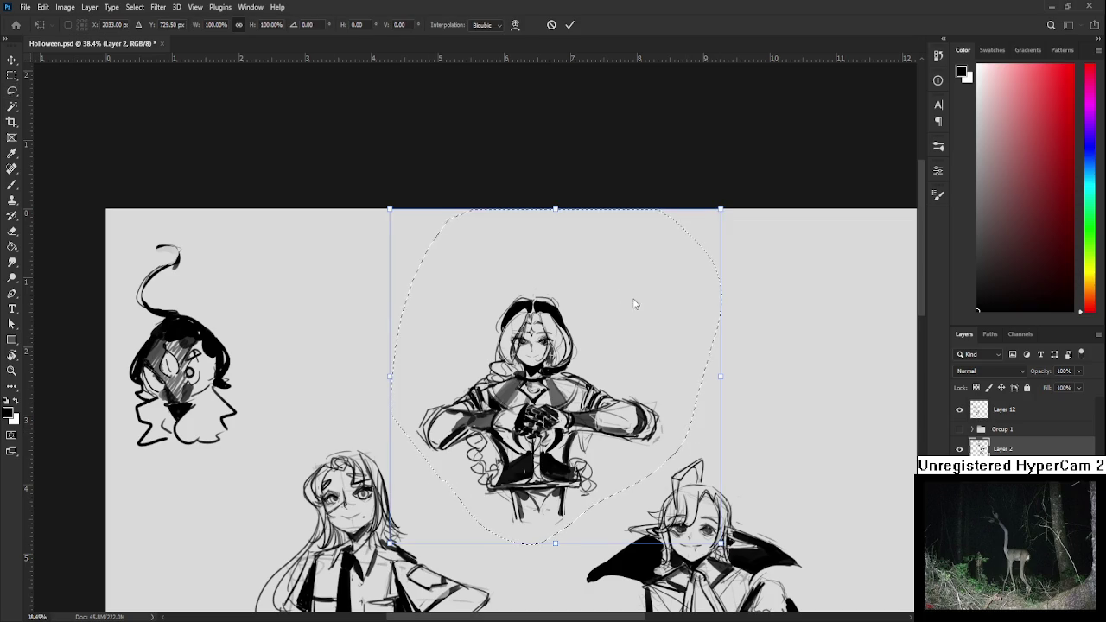
pyautogui.moveTo(550, 544); pyautogui.dragTo(547, 545)
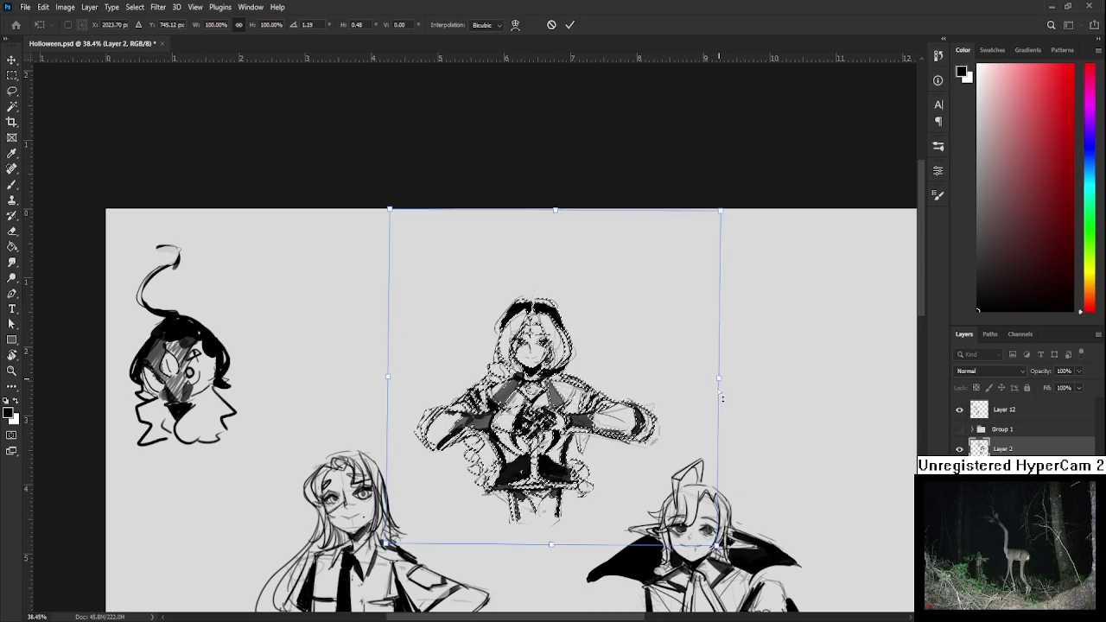
pyautogui.moveTo(719, 377); pyautogui.dragTo(721, 399)
pyautogui.press('Return')
# Select the lower skirt and nudge it slightly to the left
pyautogui.scroll(2, 547, 516)
pyautogui.scroll(1, 547, 517)
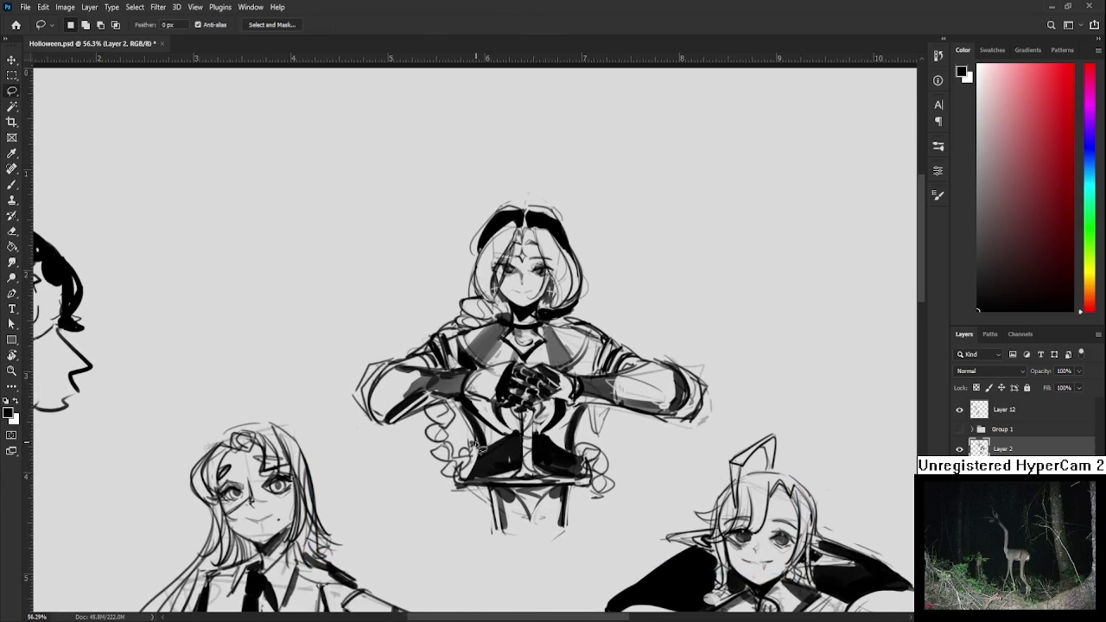
pyautogui.moveTo(499, 492); pyautogui.dragTo(448, 546)
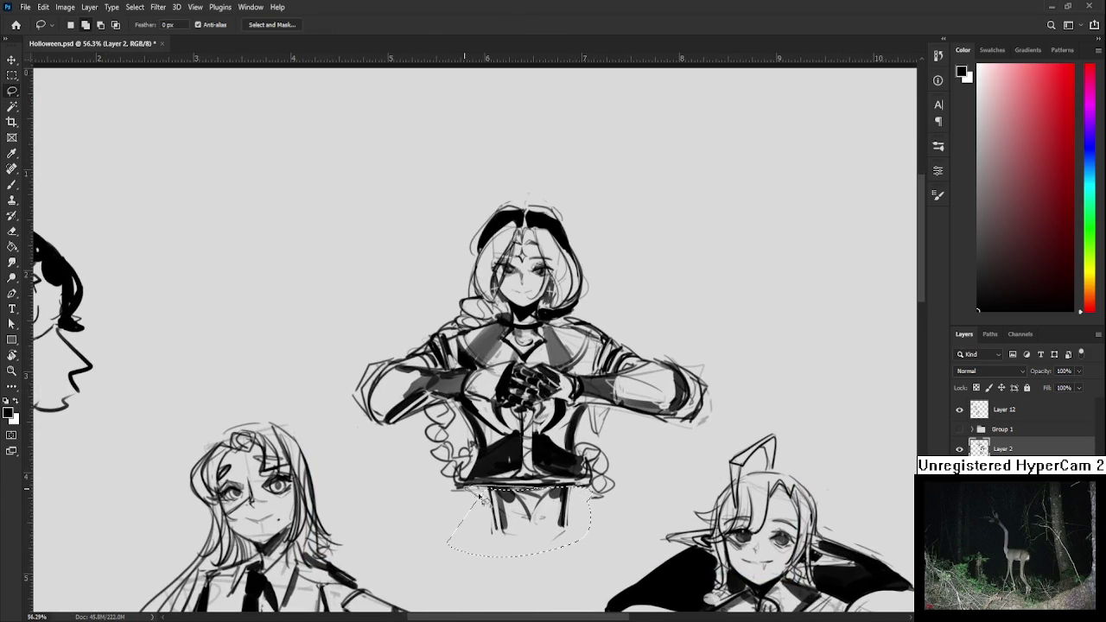
pyautogui.hotkey('ctrl', 't')
pyautogui.moveTo(553, 496); pyautogui.dragTo(549, 497)
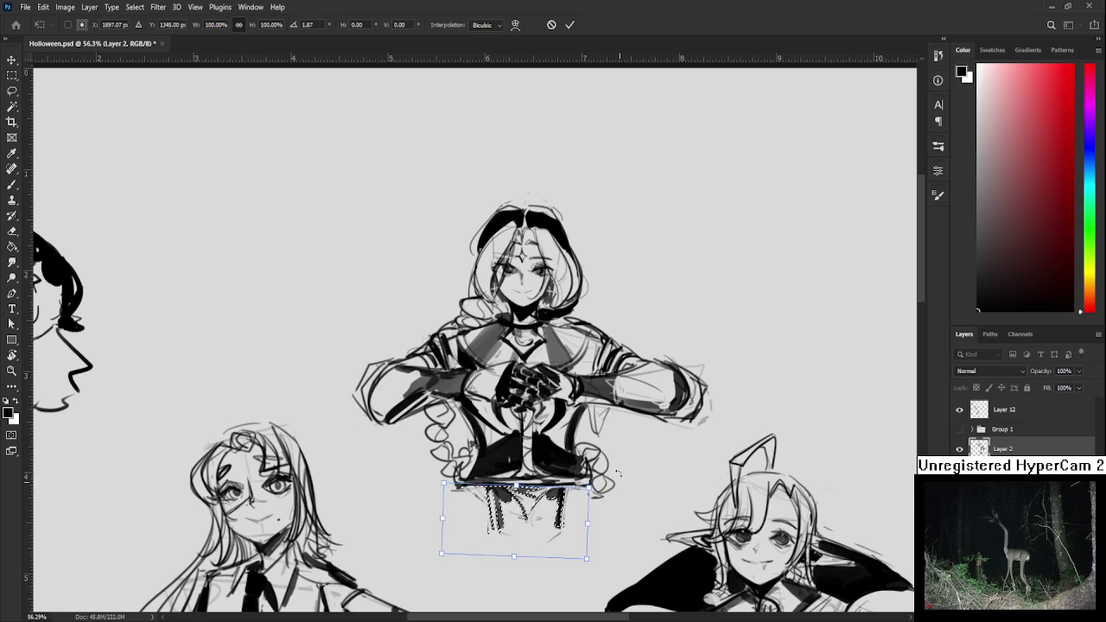
pyautogui.press('Return')
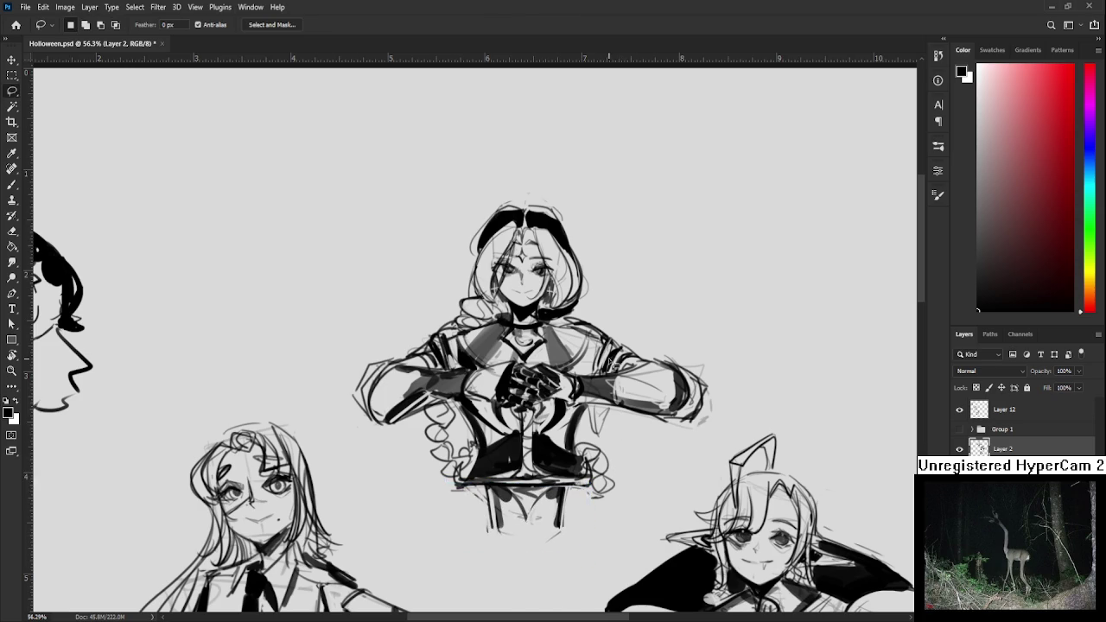
# Select the head and rotate it into a slight tilt, then deselect
pyautogui.scroll(3, 609, 356)
pyautogui.moveTo(473, 380)
pyautogui.mouseDown()
pyautogui.moveTo(573, 391)
pyautogui.moveTo(493, 380)
pyautogui.mouseUp()
pyautogui.hotkey('ctrl', 't')
pyautogui.moveTo(657, 402); pyautogui.dragTo(665, 396)
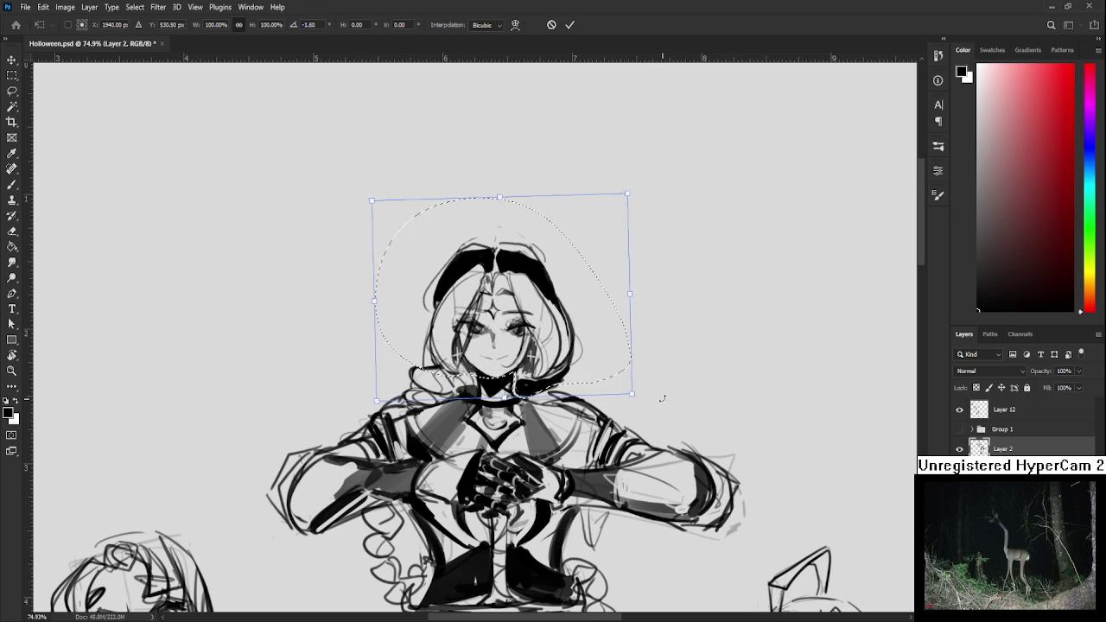
pyautogui.press('Return')
pyautogui.hotkey('ctrl', 'd')
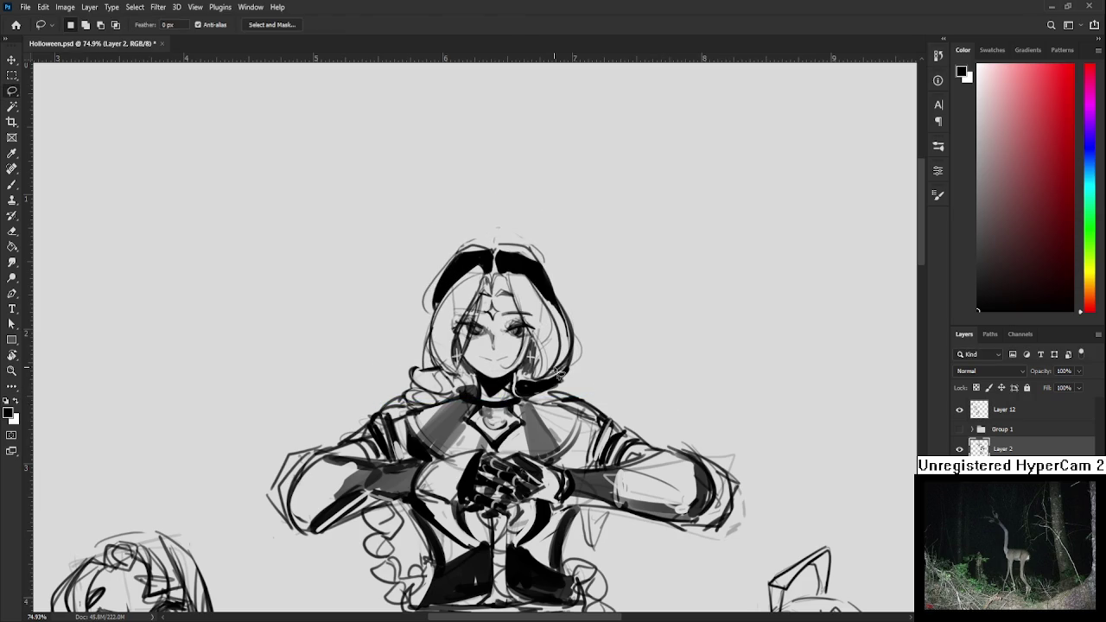
pyautogui.press('b')
pyautogui.press('[')
pyautogui.press('[')
pyautogui.press('[')
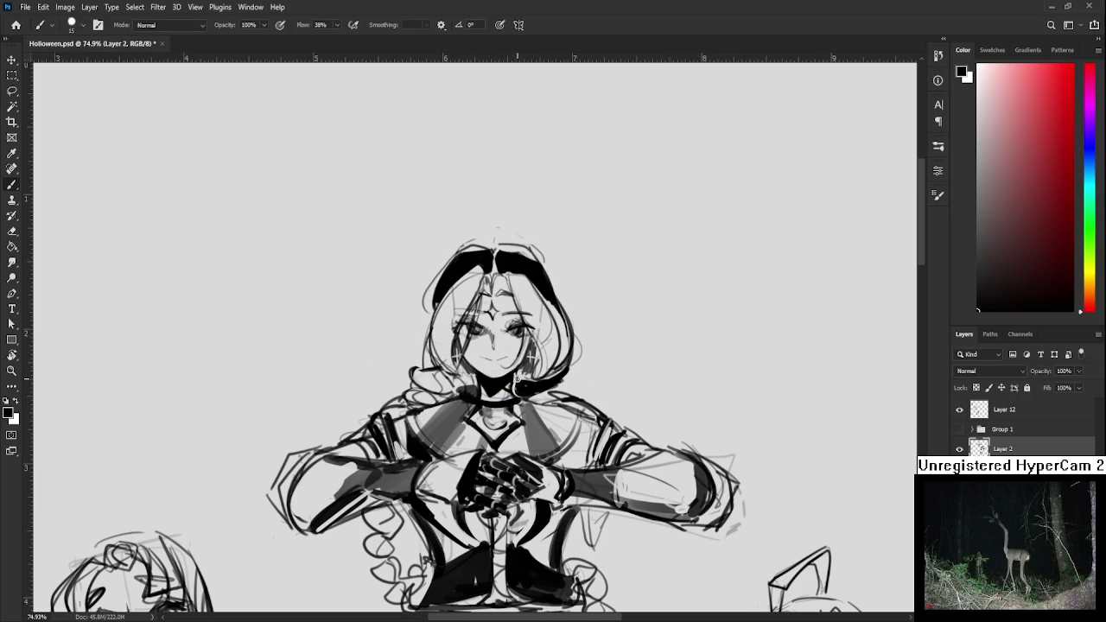
# Darken the central bust's neck and hair outline with short strokes, erasing where needed
pyautogui.moveTo(516, 373)
pyautogui.mouseDown()
pyautogui.moveTo(513, 391)
pyautogui.moveTo(477, 381)
pyautogui.mouseUp()
pyautogui.moveTo(436, 327)
pyautogui.mouseDown()
pyautogui.moveTo(437, 370)
pyautogui.moveTo(458, 373)
pyautogui.moveTo(434, 368)
pyautogui.mouseUp()
pyautogui.press('e')
pyautogui.moveTo(572, 347); pyautogui.dragTo(546, 362)
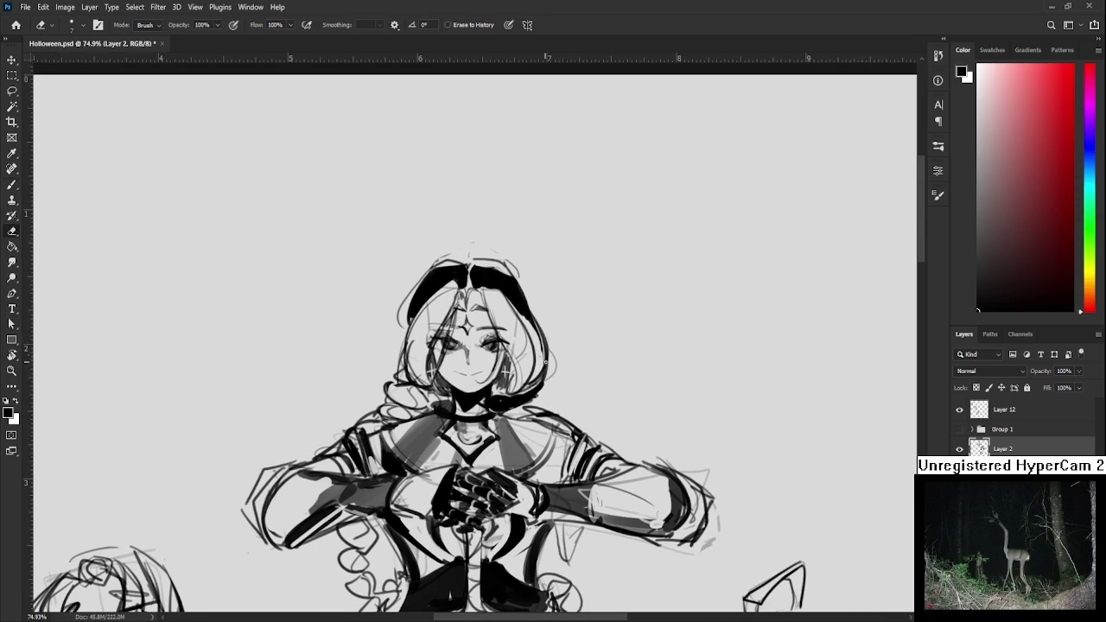
pyautogui.press('b')
pyautogui.moveTo(538, 320); pyautogui.dragTo(541, 379)
pyautogui.moveTo(414, 303); pyautogui.dragTo(438, 386)
# Zoom out to review the bust against the whole sheet, then enlarge the brush
pyautogui.scroll(-3, 466, 363)
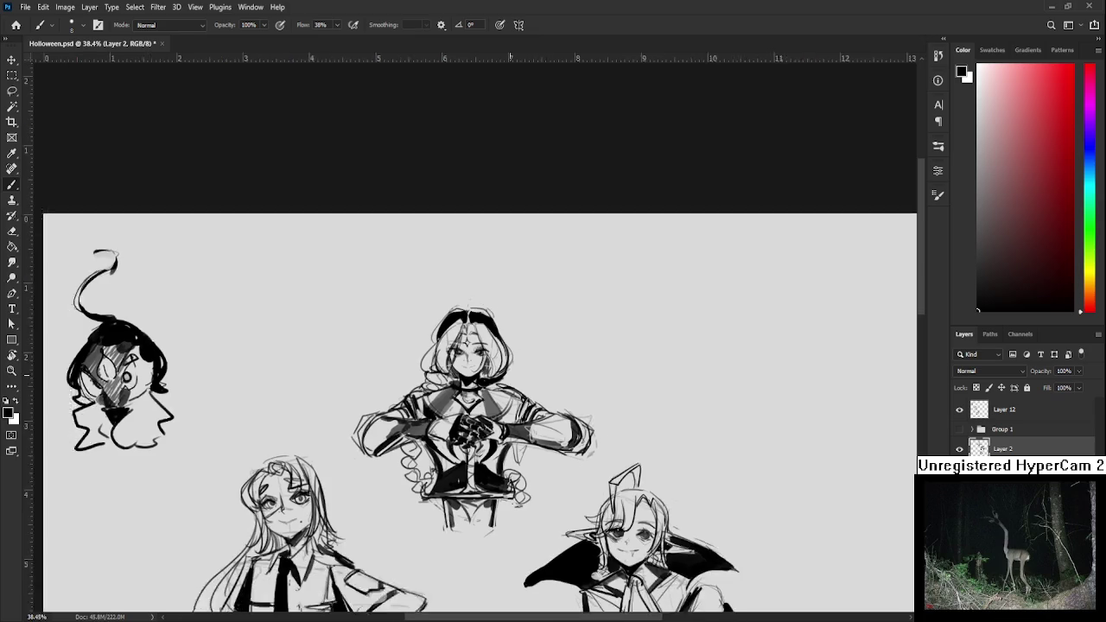
pyautogui.scroll(-2, 471, 389)
pyautogui.scroll(2, 497, 345)
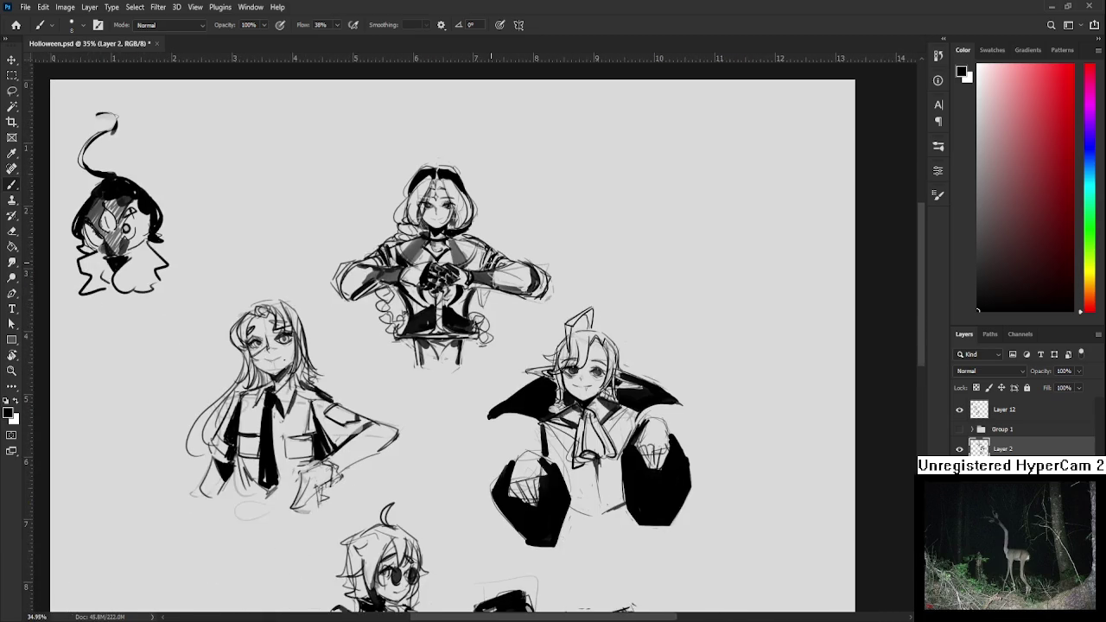
pyautogui.scroll(-1, 491, 267)
pyautogui.scroll(-1, 491, 259)
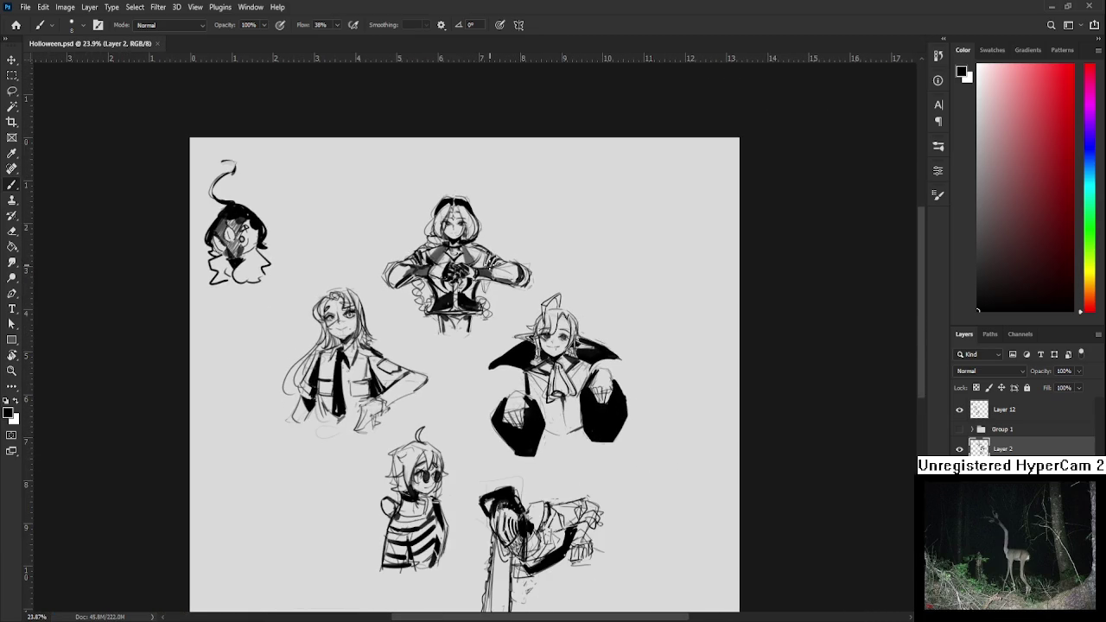
pyautogui.scroll(1, 449, 220)
pyautogui.scroll(3, 449, 220)
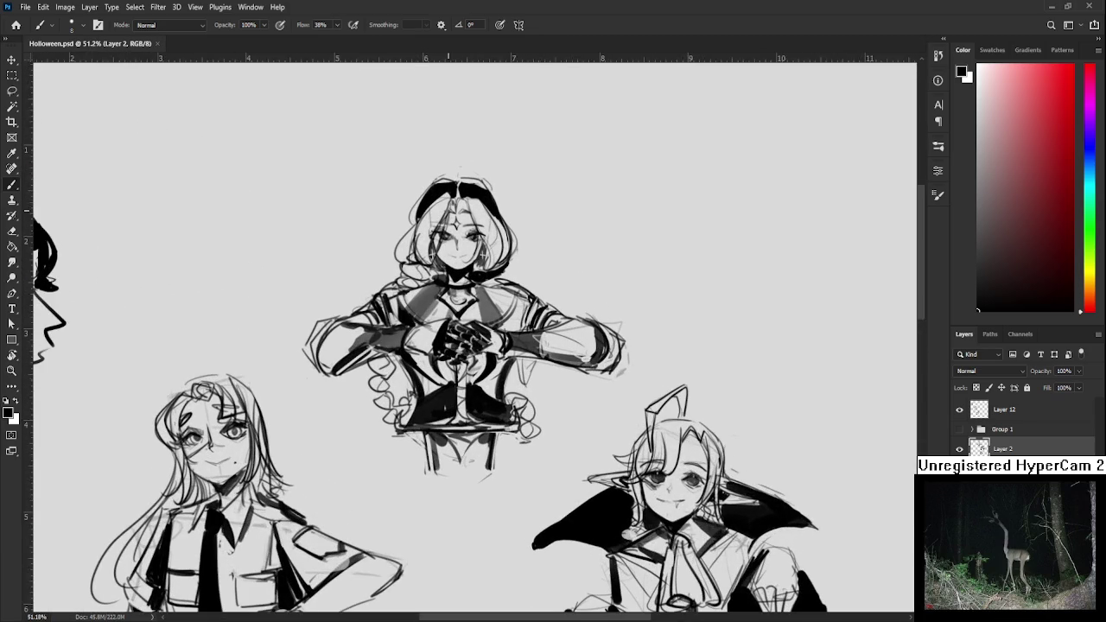
pyautogui.press(']')
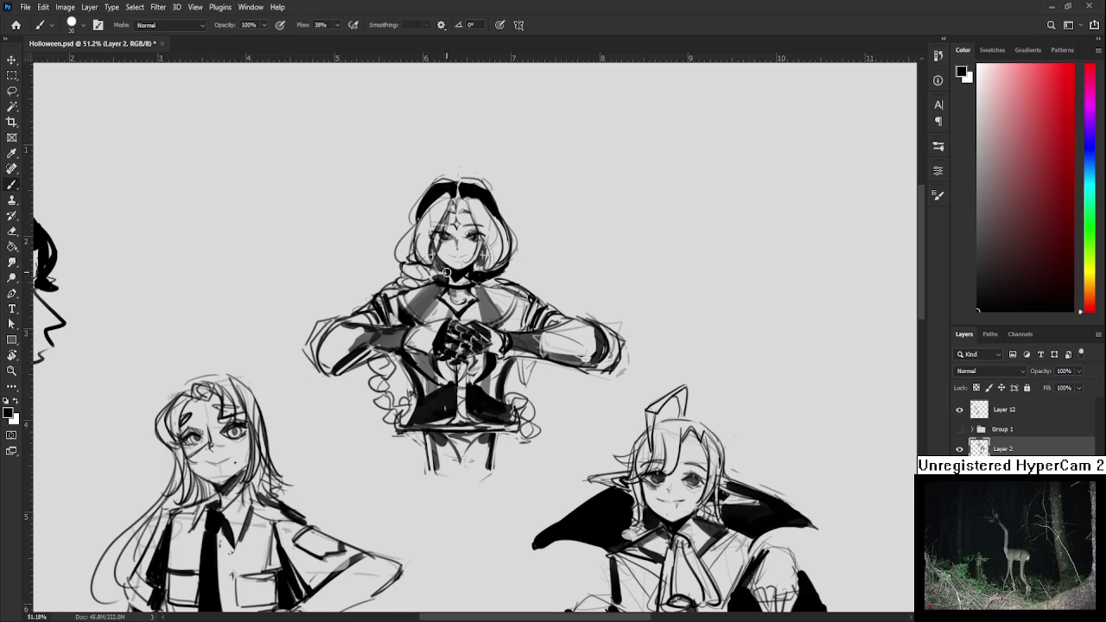
# Lasso-select the bust's eyes and rotate them slightly with Free Transform
pyautogui.scroll(1, 447, 274)
pyautogui.scroll(1, 467, 264)
pyautogui.scroll(1, 490, 252)
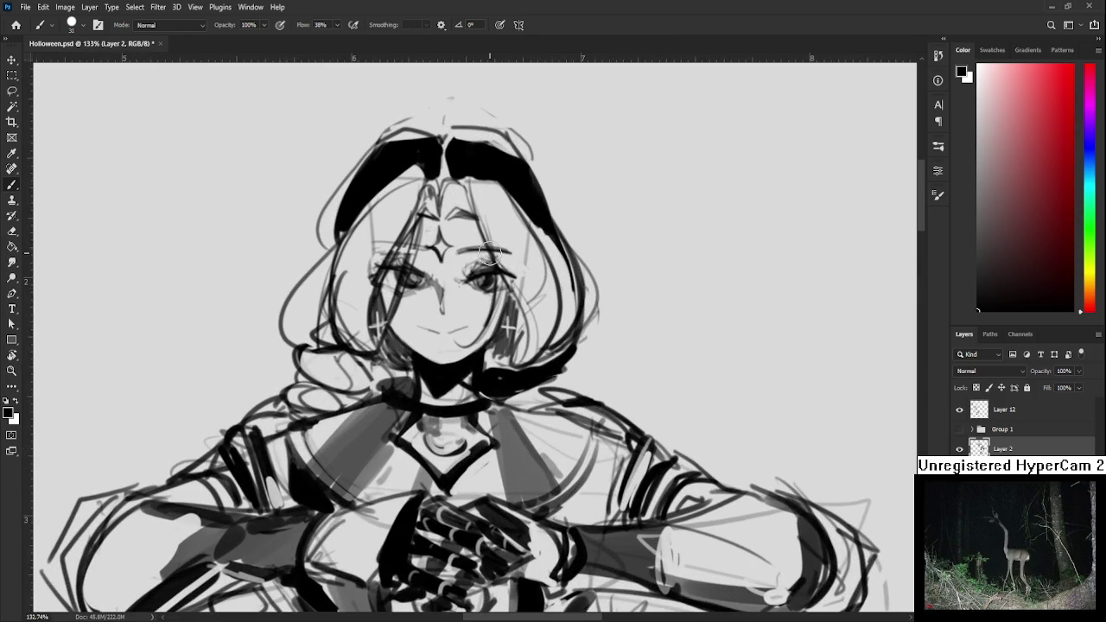
pyautogui.scroll(1, 489, 253)
pyautogui.press('l')
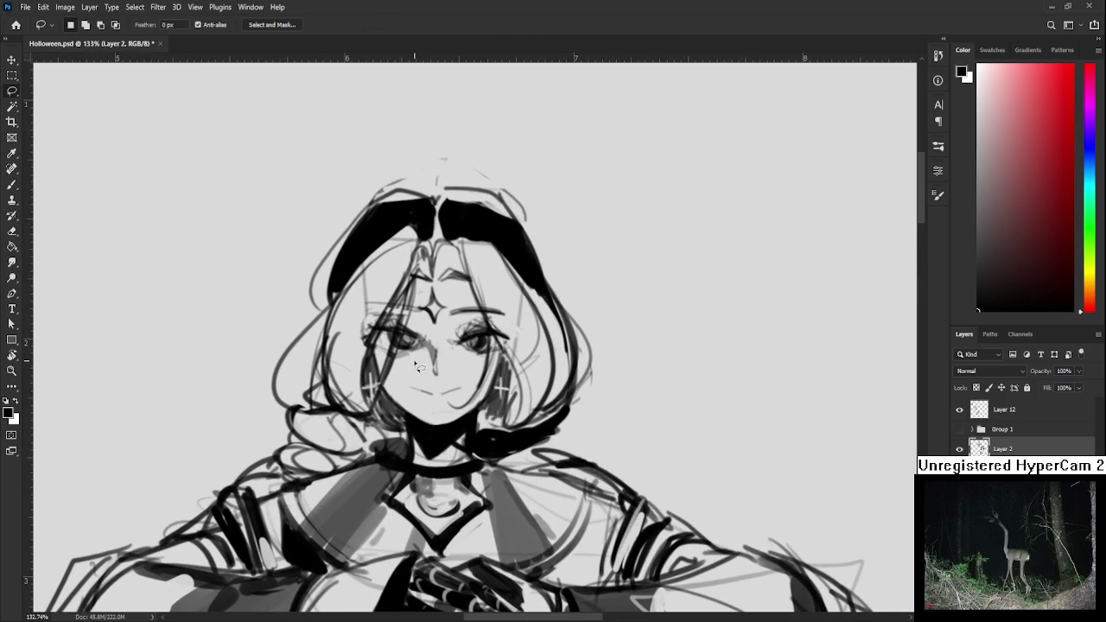
pyautogui.moveTo(422, 373)
pyautogui.mouseDown()
pyautogui.moveTo(391, 318)
pyautogui.moveTo(437, 391)
pyautogui.mouseUp()
pyautogui.hotkey('ctrl', 't')
pyautogui.moveTo(535, 315); pyautogui.dragTo(537, 339)
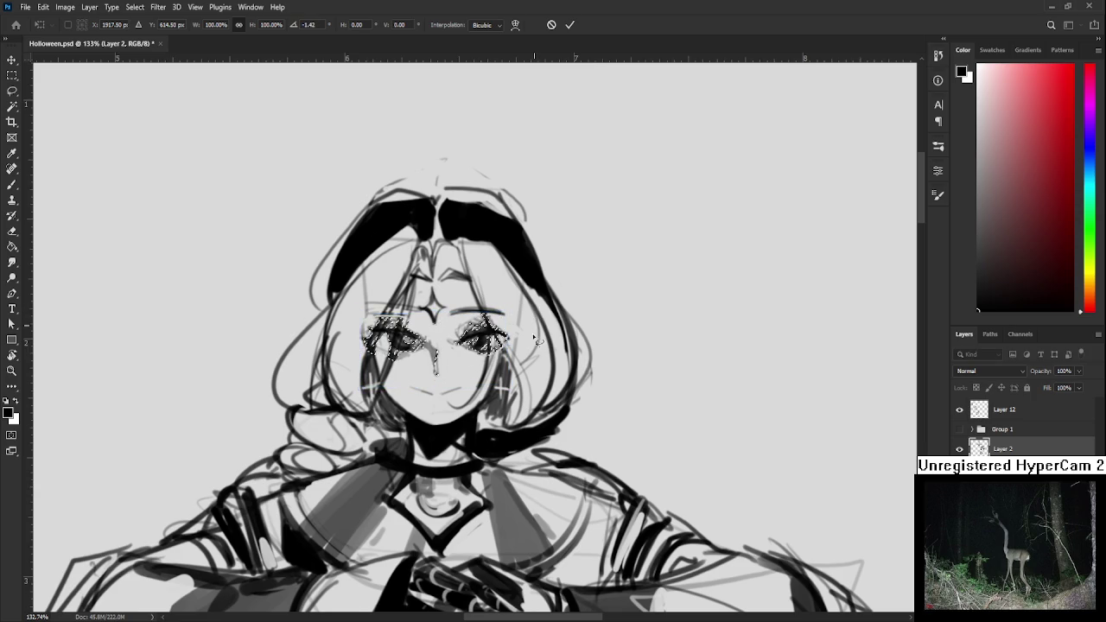
pyautogui.press('Return')
# Redraw a thin forehead hair strand and erase faint lines beside the forehead
pyautogui.press('e')
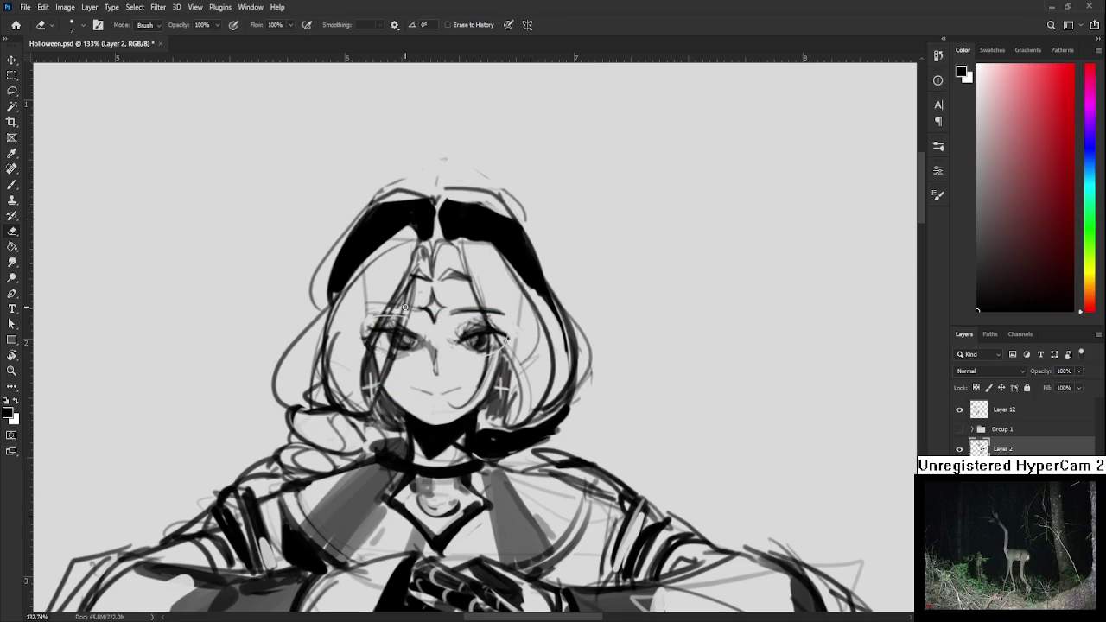
pyautogui.press('b')
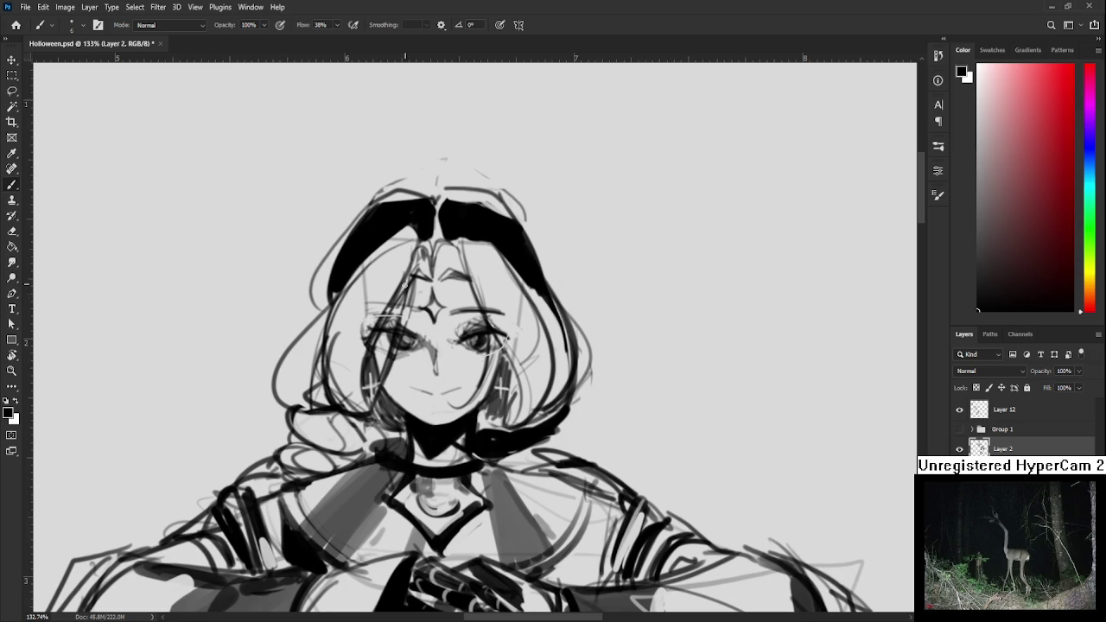
pyautogui.moveTo(406, 281); pyautogui.dragTo(398, 341)
pyautogui.hotkey('ctrl', 'z')
pyautogui.press('e')
pyautogui.moveTo(380, 301)
pyautogui.mouseDown()
pyautogui.moveTo(365, 337)
pyautogui.moveTo(376, 258)
pyautogui.mouseUp()
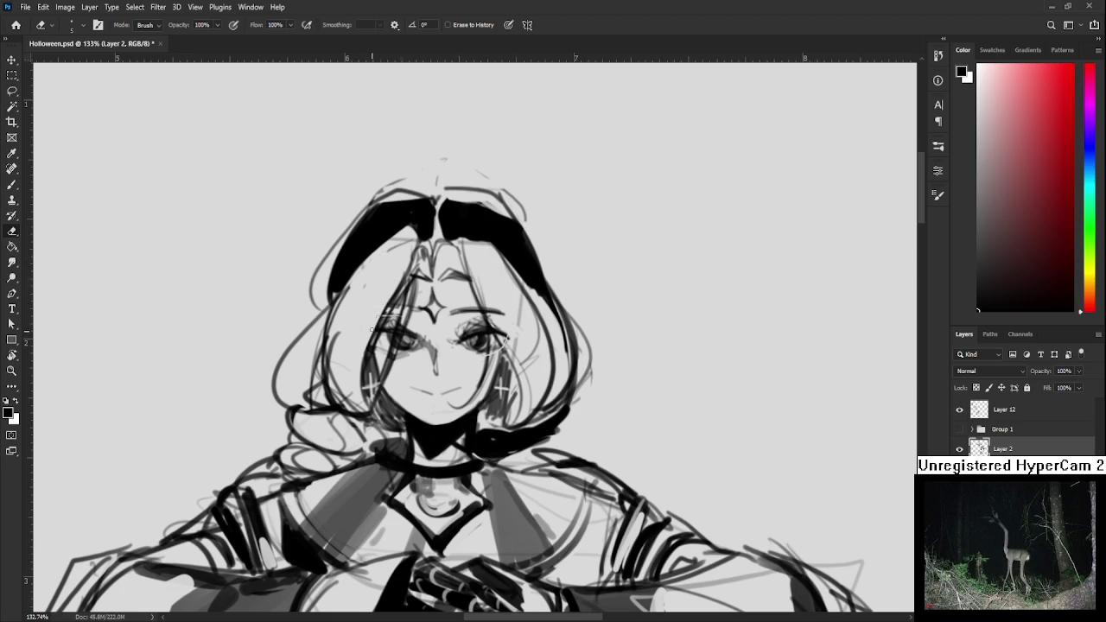
pyautogui.press('b')
# Pan over the face and top of the hair, alternating brush and eraser touch-ups
pyautogui.moveTo(474, 344)
pyautogui.mouseDown()
pyautogui.moveTo(451, 341)
pyautogui.moveTo(482, 337)
pyautogui.mouseUp()
pyautogui.press('e')
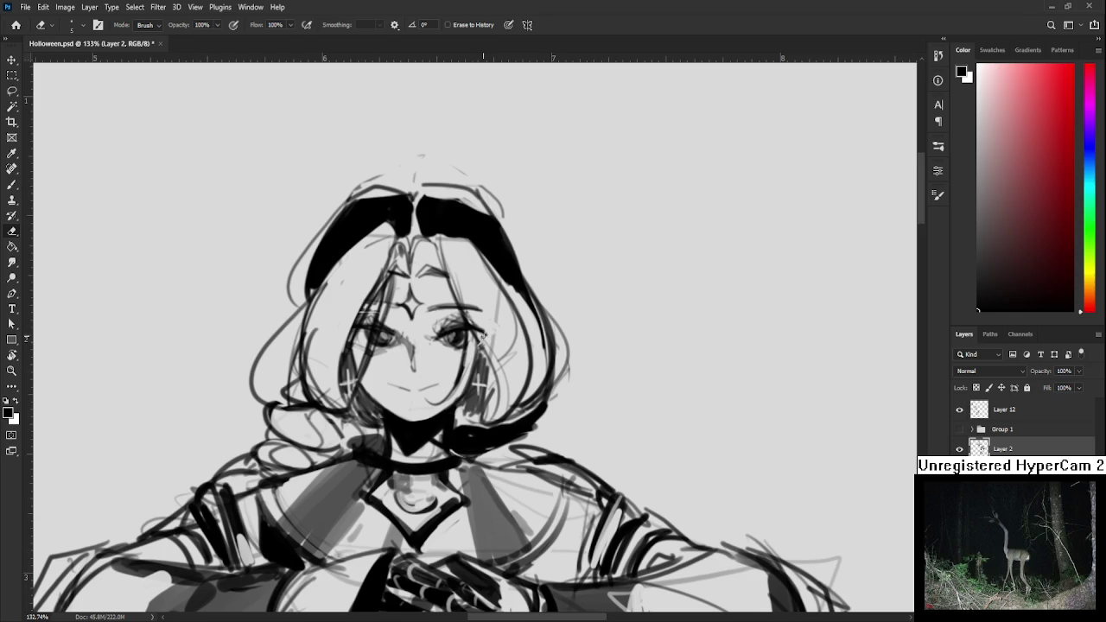
pyautogui.press('b')
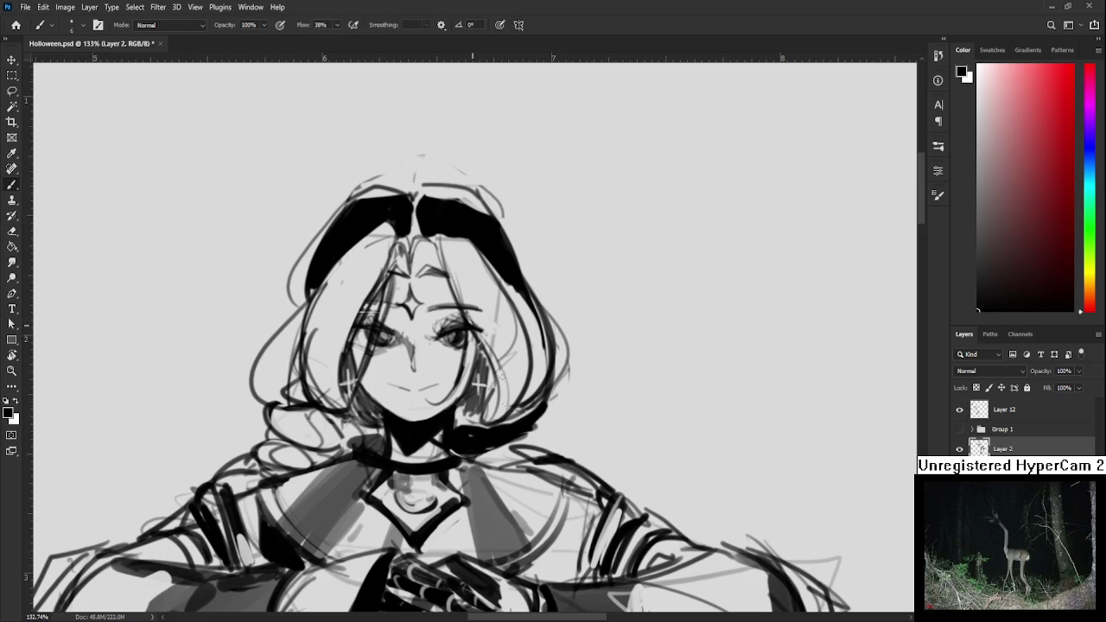
pyautogui.moveTo(477, 369); pyautogui.dragTo(484, 356)
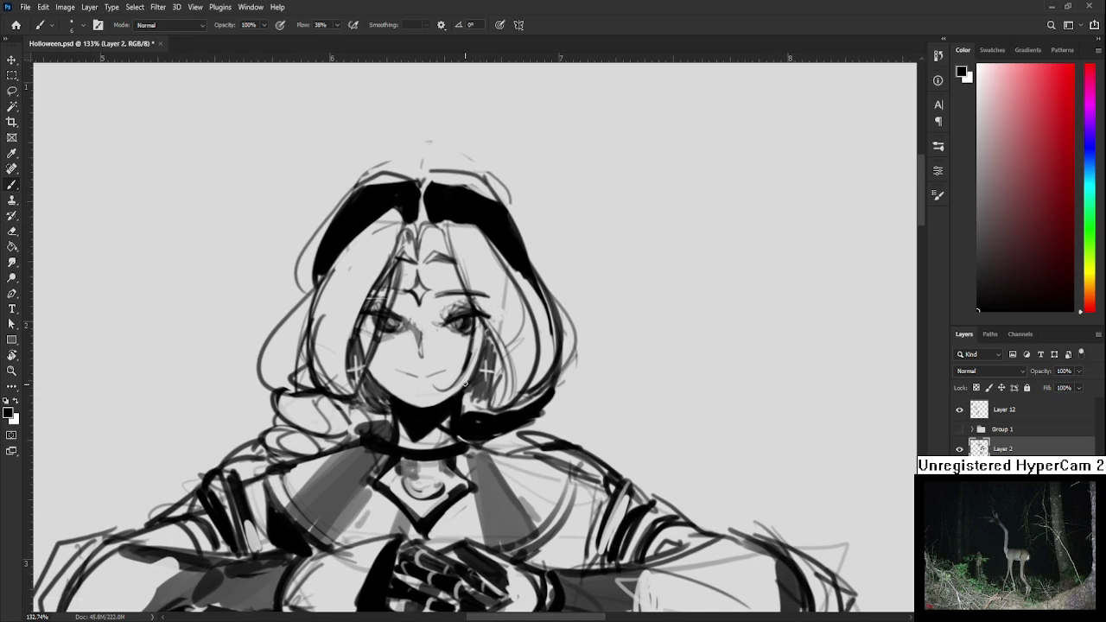
pyautogui.moveTo(466, 356); pyautogui.dragTo(461, 399)
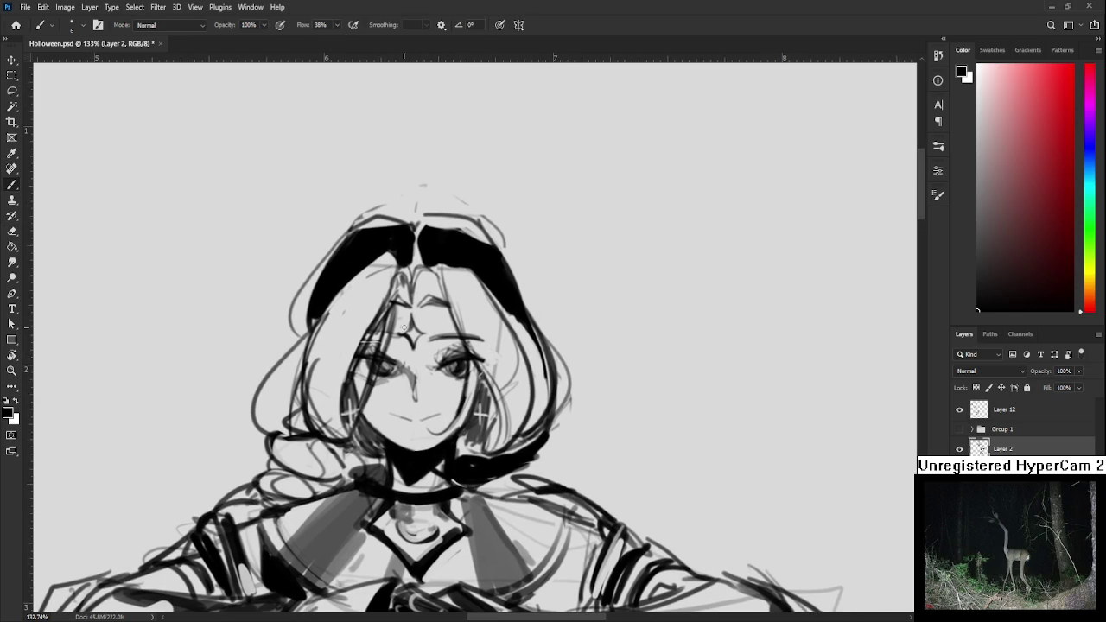
pyautogui.press('e')
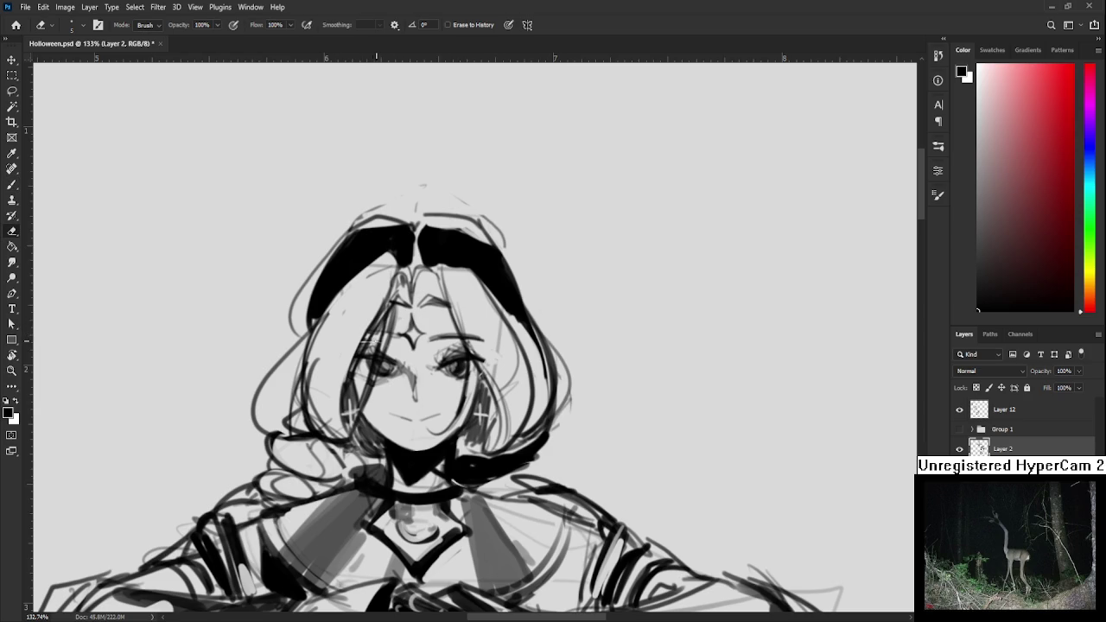
pyautogui.press('b')
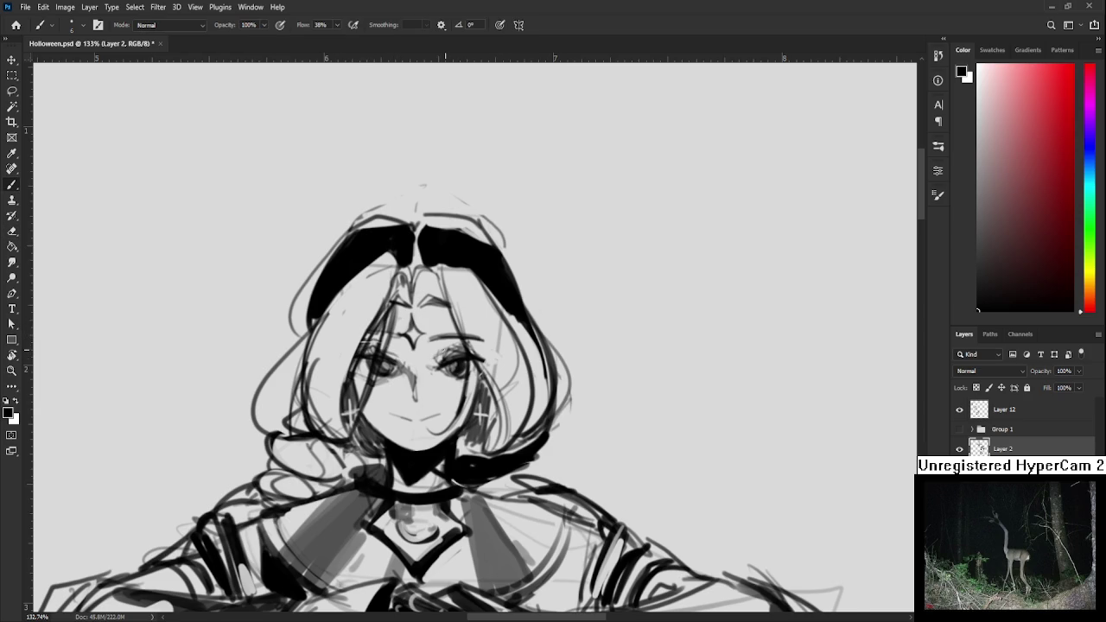
# Zoom out to the whole figure and add a dark mark on the choker
pyautogui.moveTo(447, 358); pyautogui.dragTo(463, 321)
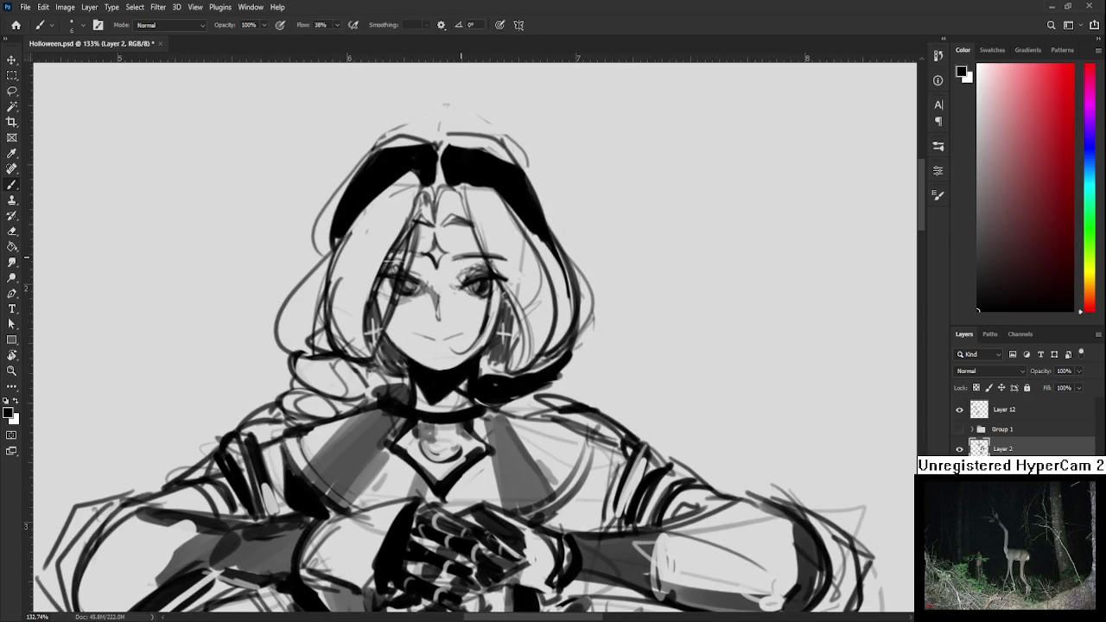
pyautogui.scroll(-5, 460, 257)
pyautogui.moveTo(440, 235)
pyautogui.mouseDown()
pyautogui.moveTo(420, 308)
pyautogui.moveTo(380, 363)
pyautogui.moveTo(410, 276)
pyautogui.mouseUp()
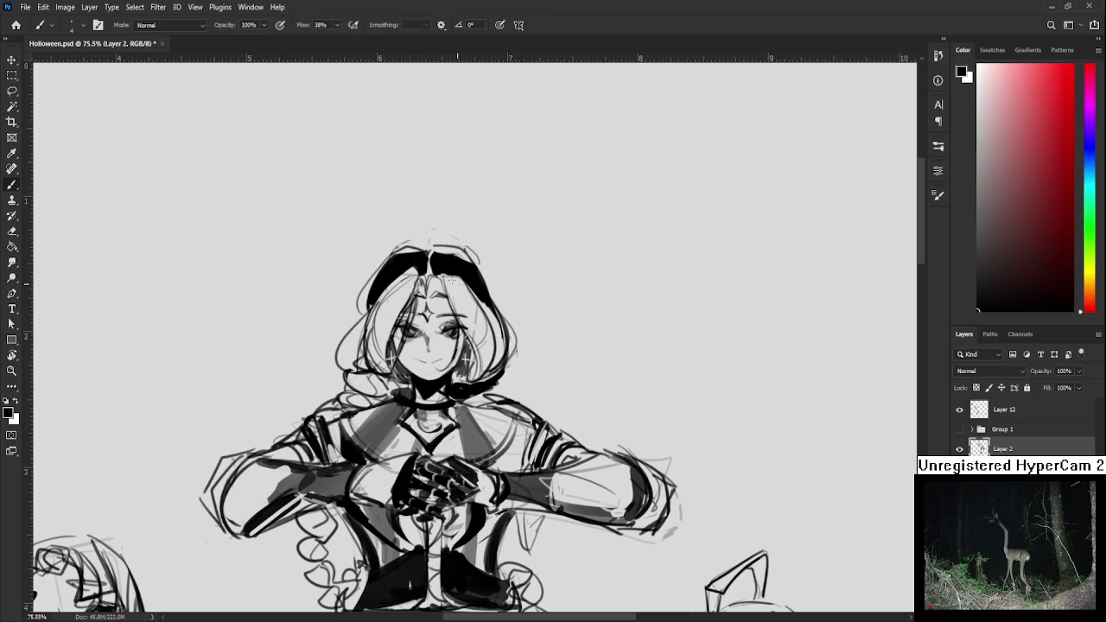
pyautogui.moveTo(423, 354)
pyautogui.mouseDown()
pyautogui.moveTo(438, 302)
pyautogui.moveTo(438, 346)
pyautogui.mouseUp()
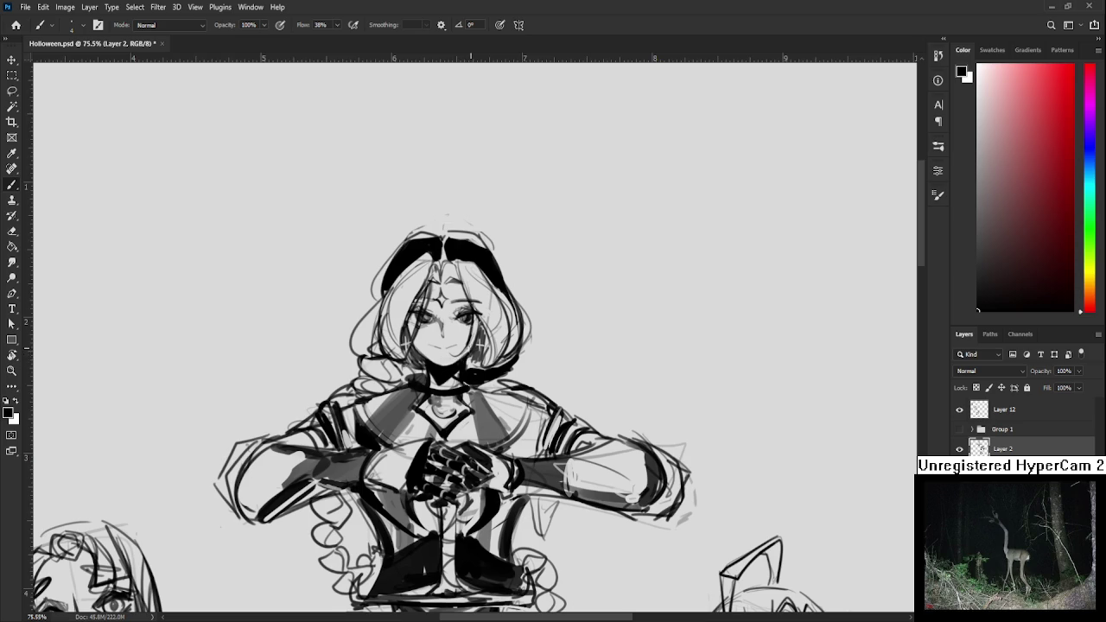
pyautogui.moveTo(444, 373); pyautogui.dragTo(448, 371)
# Erase stray sketch lines above the hair and darken the top-left hair outline
pyautogui.scroll(-5, 464, 259)
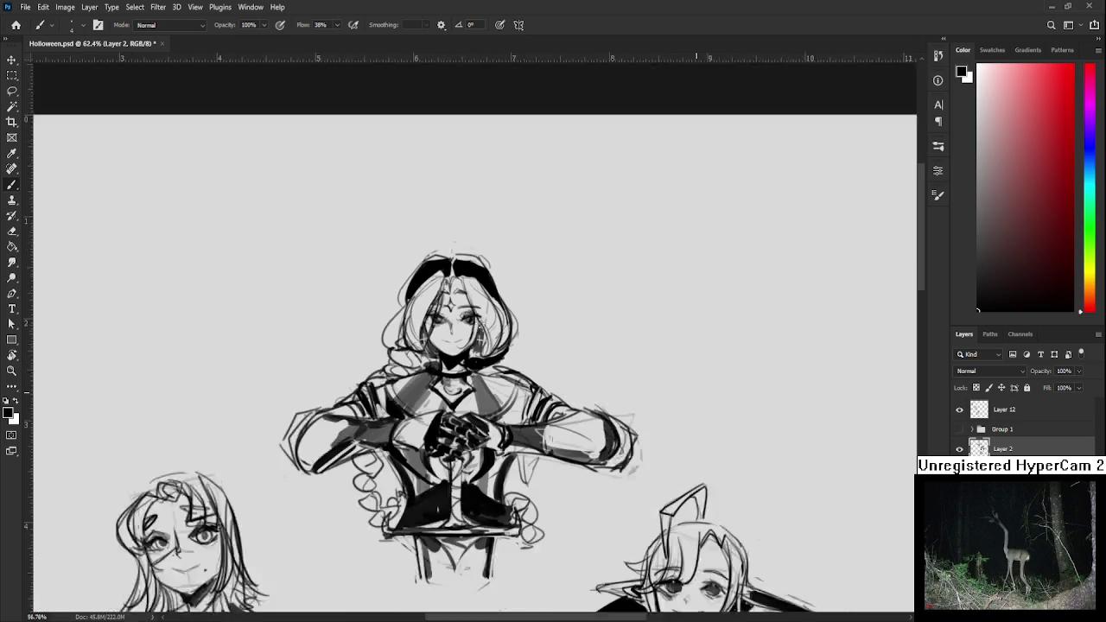
pyautogui.scroll(3, 502, 254)
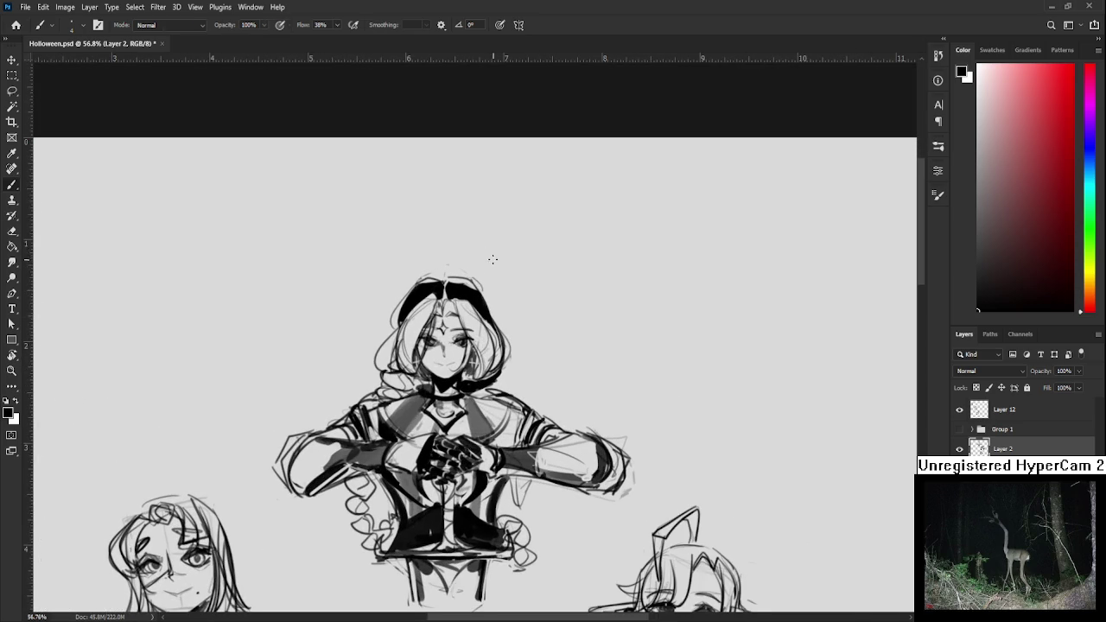
pyautogui.press('e')
pyautogui.moveTo(431, 279); pyautogui.dragTo(477, 287)
pyautogui.press('b')
pyautogui.moveTo(441, 277)
pyautogui.mouseDown()
pyautogui.moveTo(410, 294)
pyautogui.moveTo(477, 292)
pyautogui.mouseUp()
# Thicken the top-left, top-right and top hair outlines, then zoom out to the whole sheet
pyautogui.press('e')
pyautogui.press('b')
pyautogui.moveTo(435, 279); pyautogui.dragTo(420, 288)
pyautogui.moveTo(458, 283); pyautogui.dragTo(475, 288)
pyautogui.press('e')
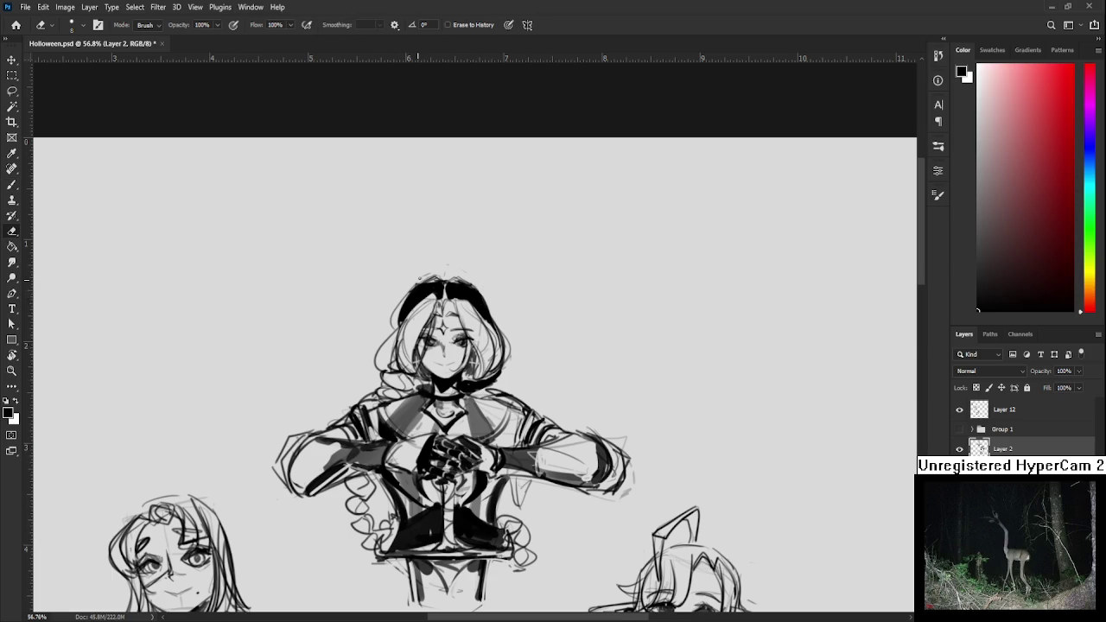
pyautogui.press('b')
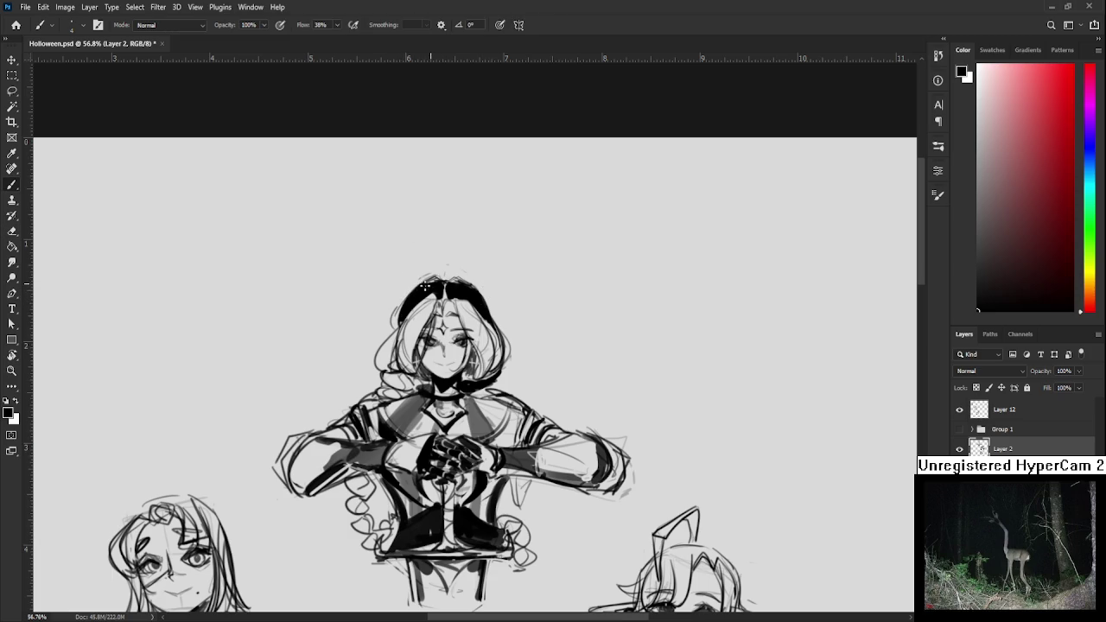
pyautogui.moveTo(442, 283); pyautogui.dragTo(463, 279)
pyautogui.scroll(-2, 485, 294)
pyautogui.scroll(-2, 486, 294)
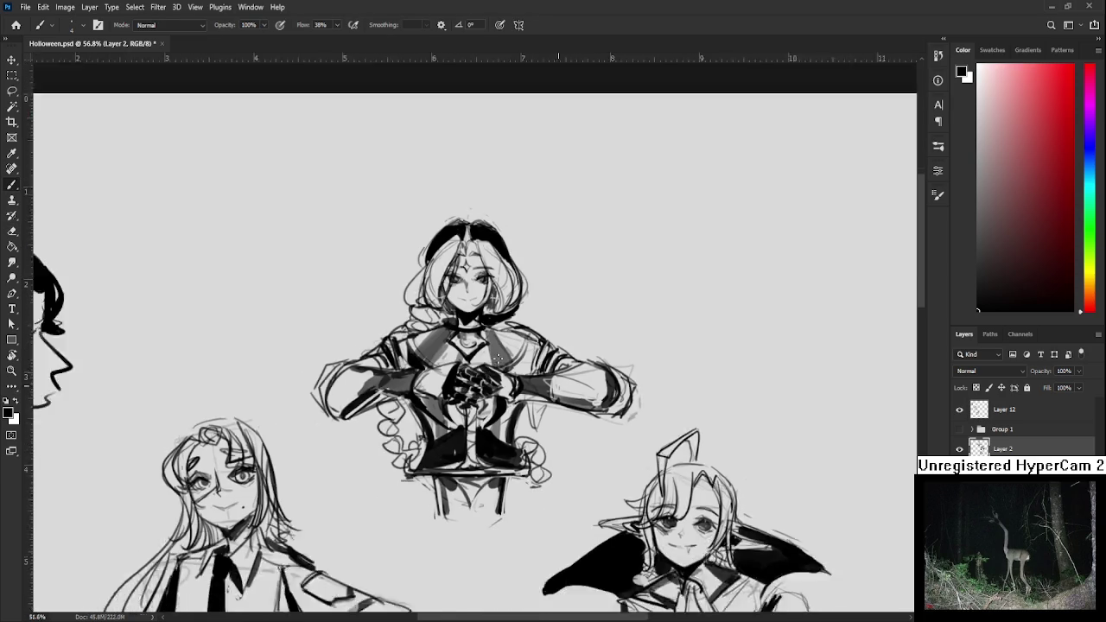
pyautogui.scroll(-2, 486, 294)
pyautogui.scroll(-1, 504, 370)
pyautogui.scroll(-1, 583, 399)
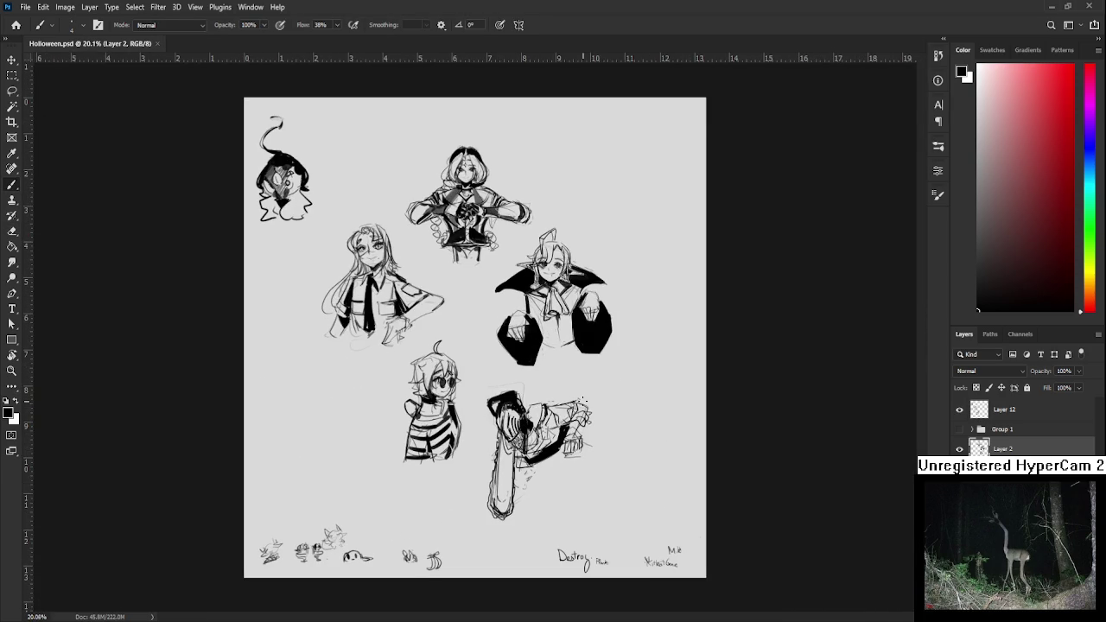
# Zoom the canvas to show the whole sketch sheet before the wheel spin
pyautogui.scroll(1, 641, 516)
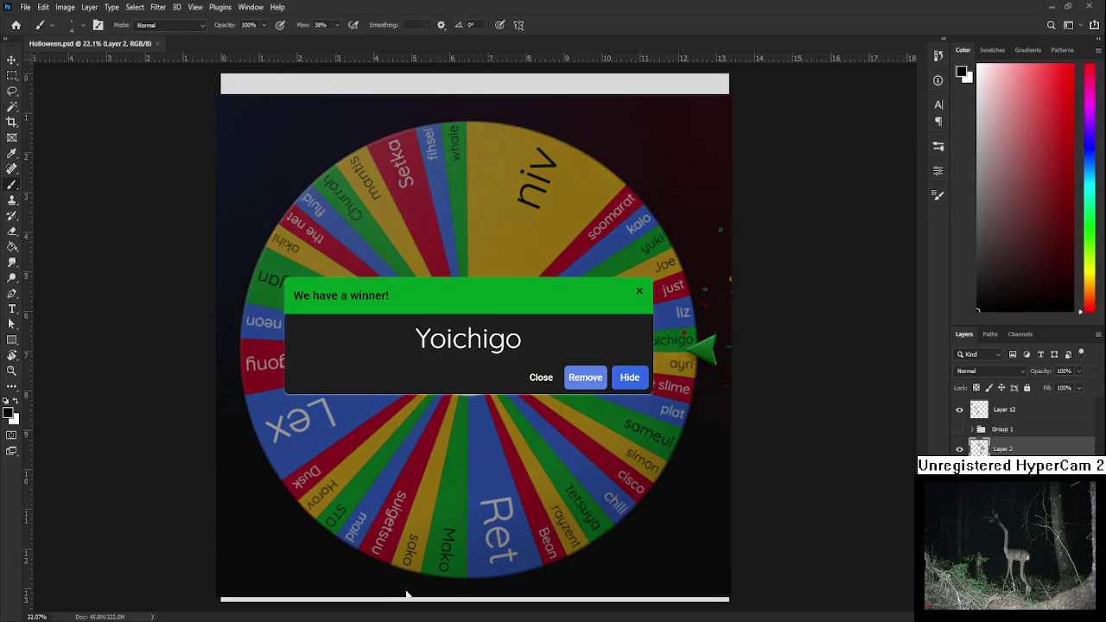
# Remove the first winner, fit the sheet in view, then remove cyan after the next spin
pyautogui.click(586, 377)
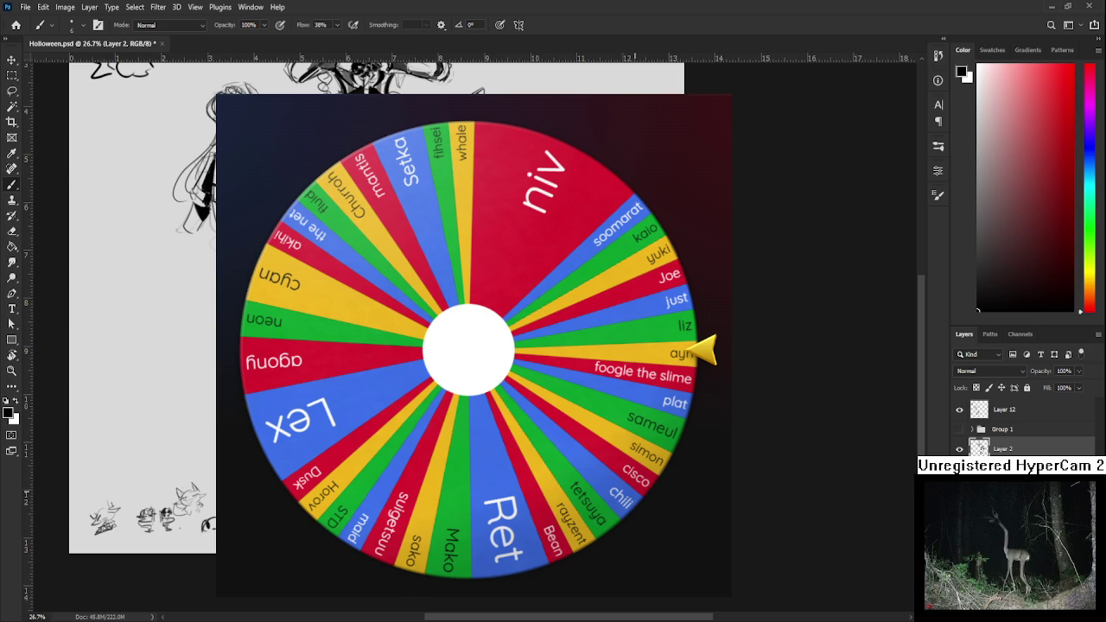
pyautogui.hotkey('ctrl', '0')
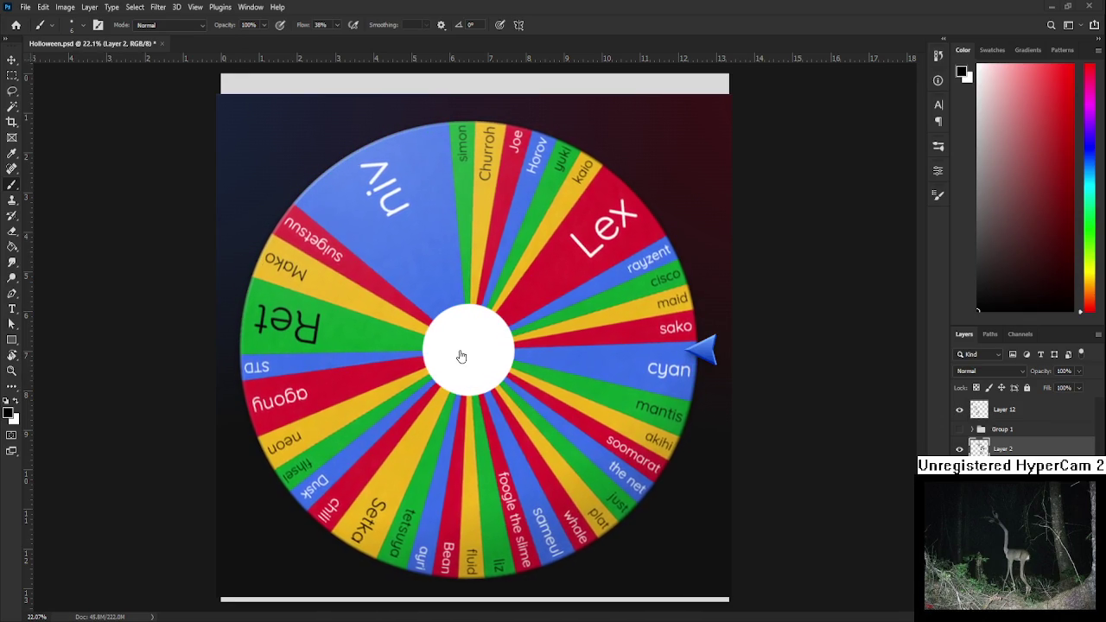
pyautogui.click(581, 377)
# Scroll around the Wheel of Names page while adding one more name to the list
pyautogui.scroll(2, 542, 55)
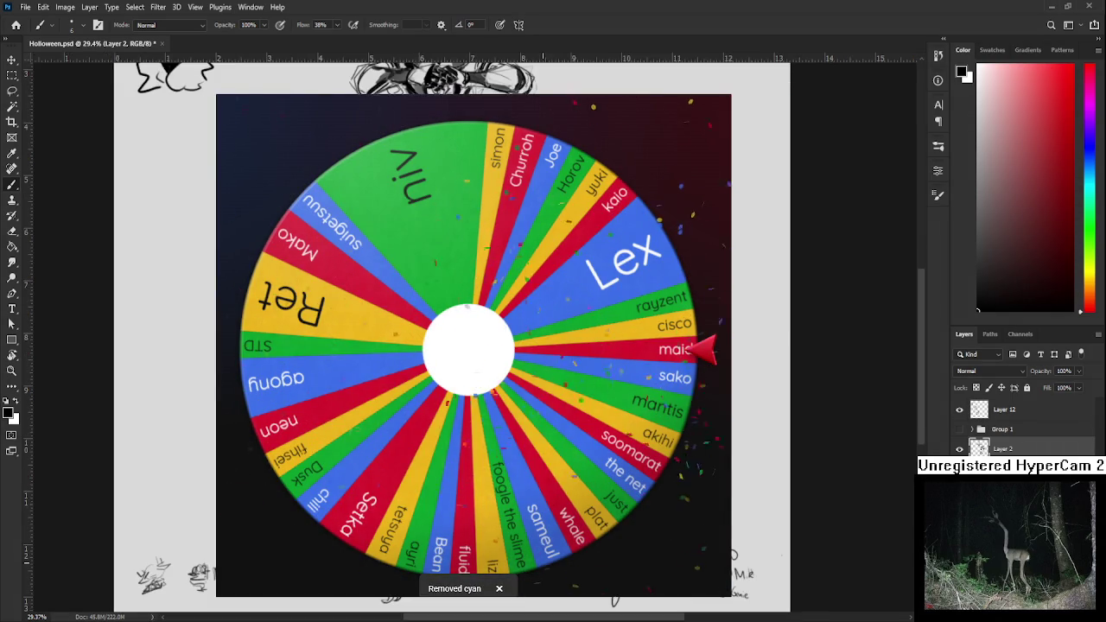
pyautogui.scroll(-2, 543, 56)
pyautogui.hscroll(2, 543, 55)
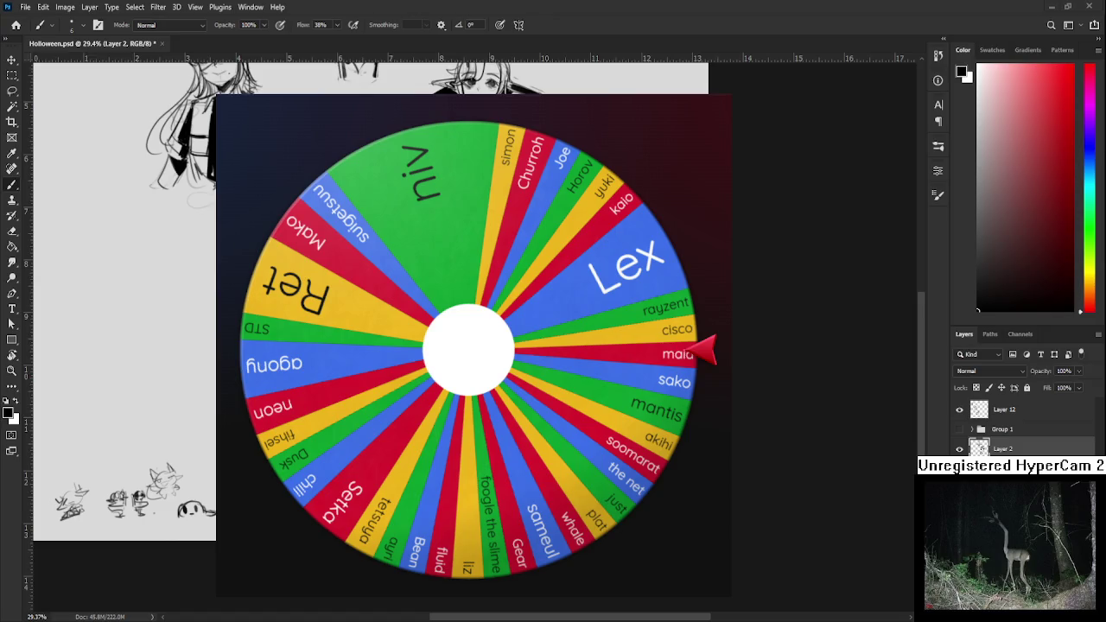
pyautogui.scroll(-1, 474, 346)
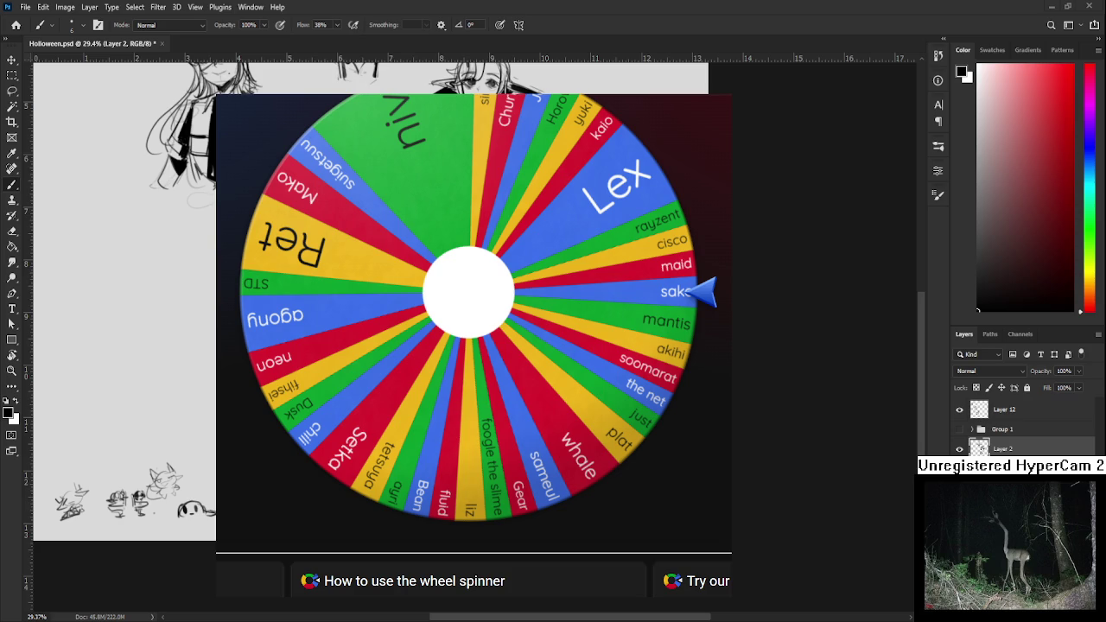
pyautogui.scroll(1, 485, 381)
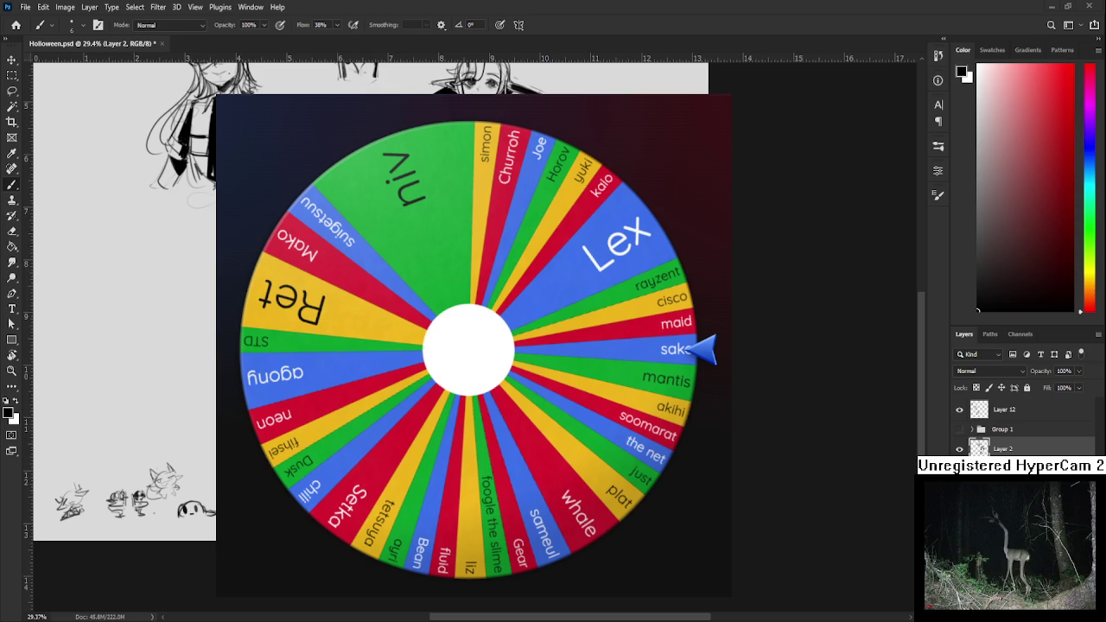
pyautogui.scroll(-2, 475, 346)
pyautogui.scroll(2, 475, 346)
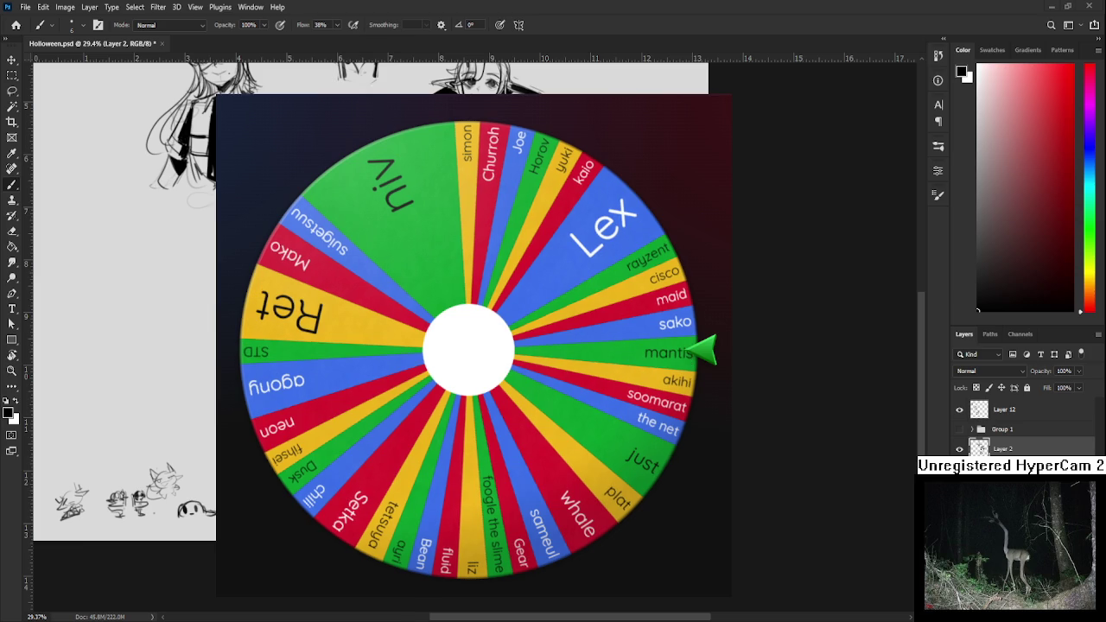
# Spin the wheel and remove the winning names, including yuki
pyautogui.click(451, 323)
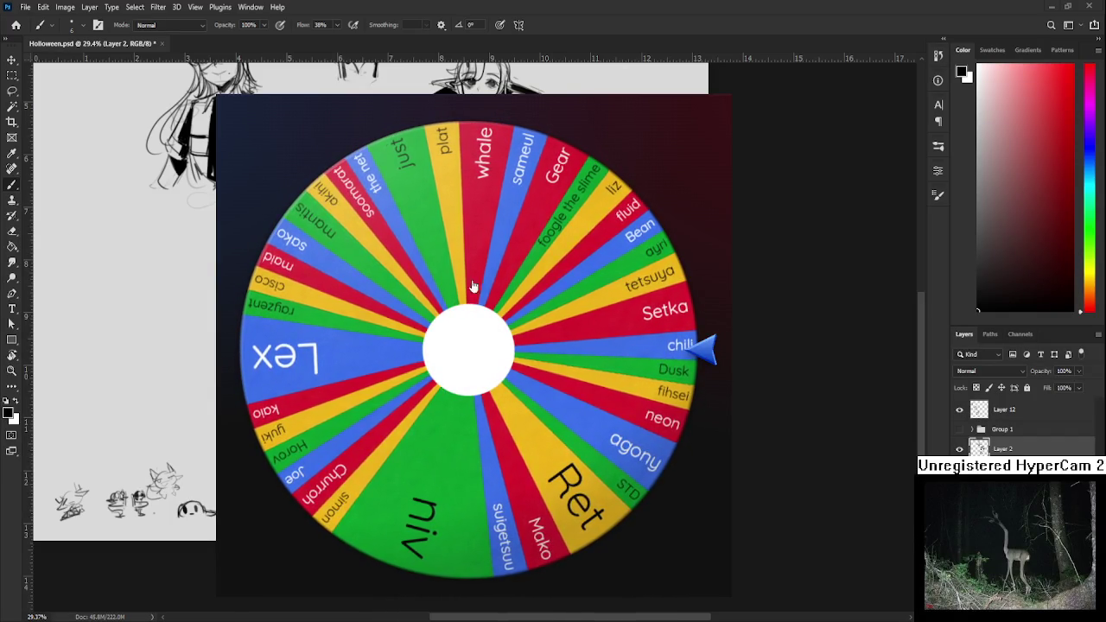
pyautogui.click(585, 375)
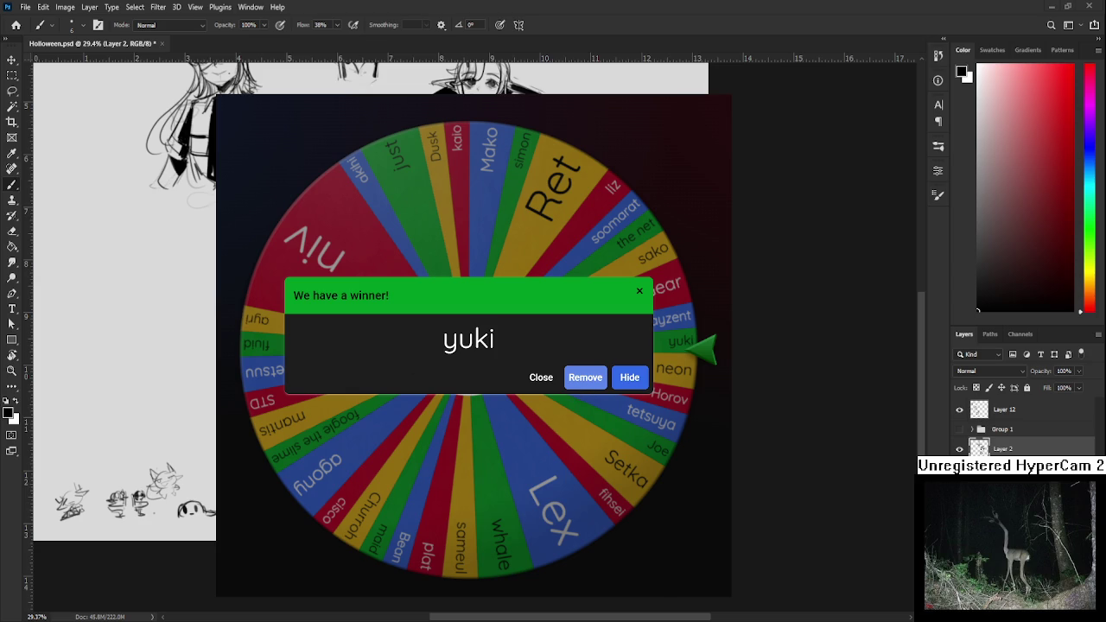
pyautogui.click(579, 379)
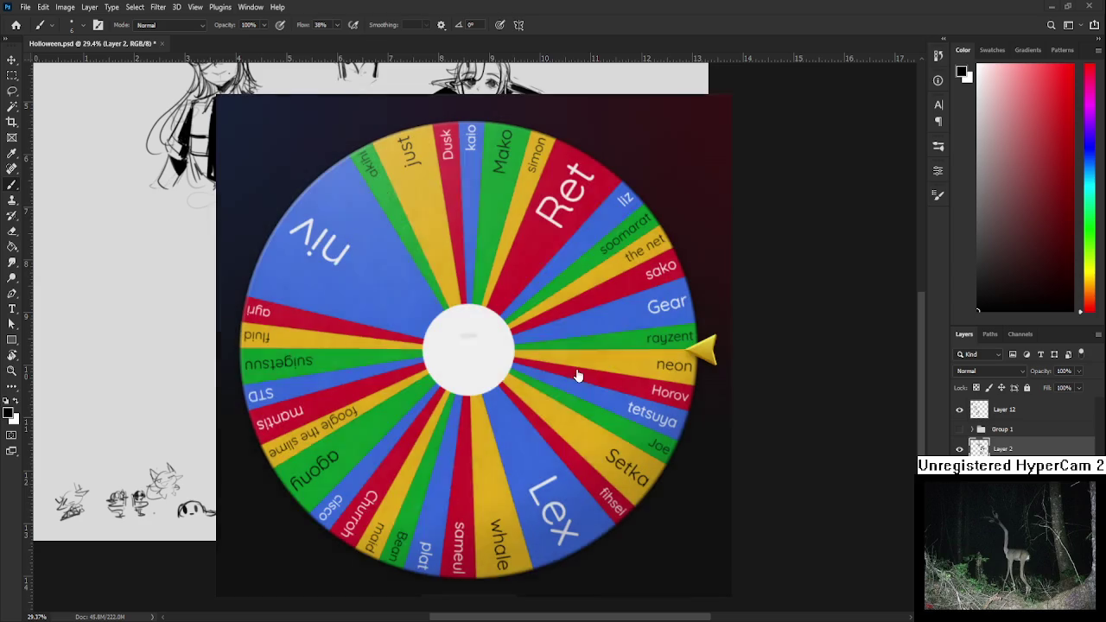
pyautogui.scroll(1, 507, 346)
pyautogui.scroll(2, 508, 346)
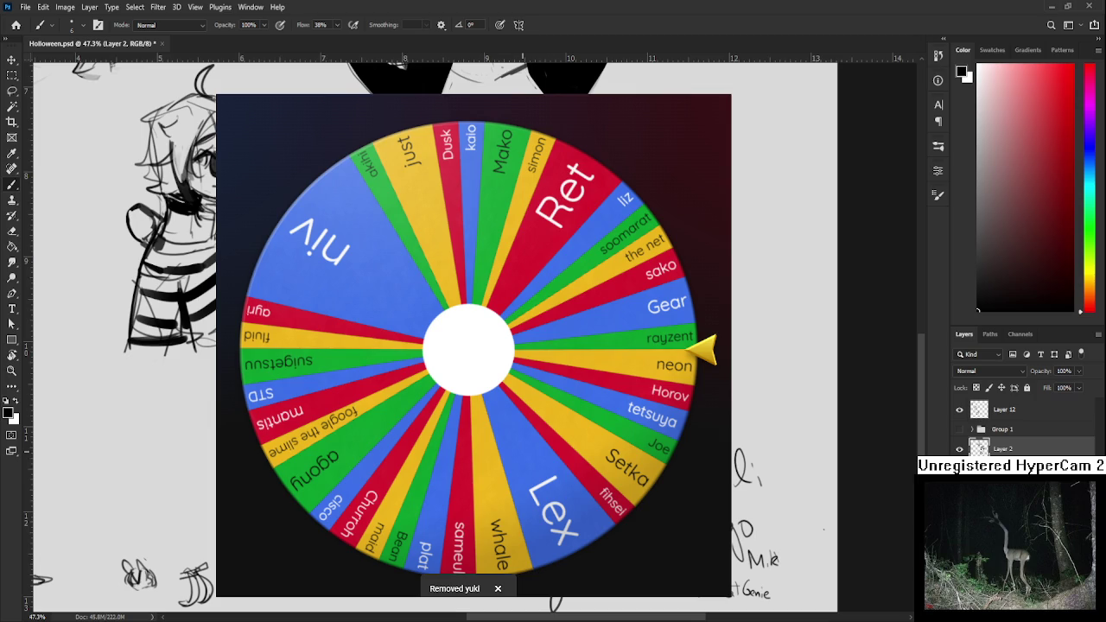
# Spin the wheel of remaining names and remove the new winner
pyautogui.hscroll(3, 522, 346)
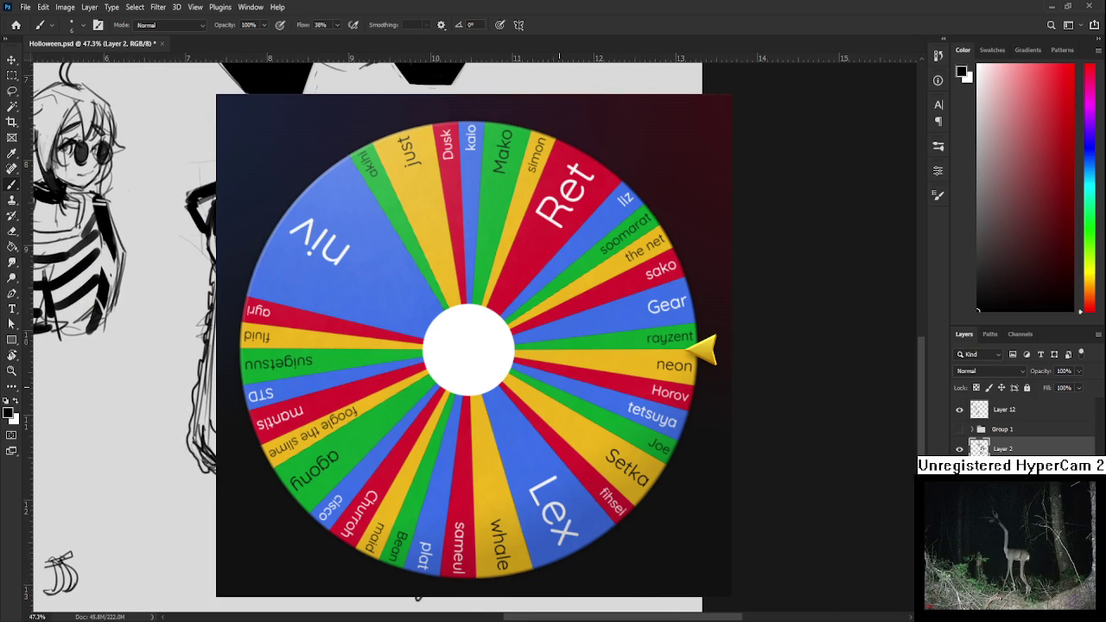
pyautogui.scroll(-2, 559, 346)
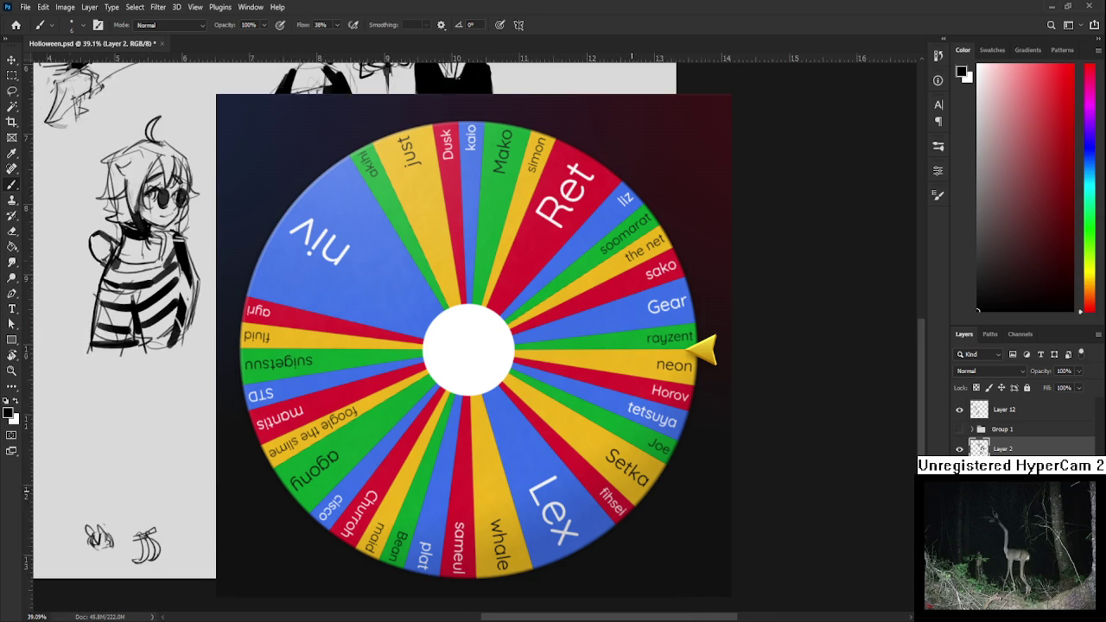
pyautogui.scroll(-1, 560, 346)
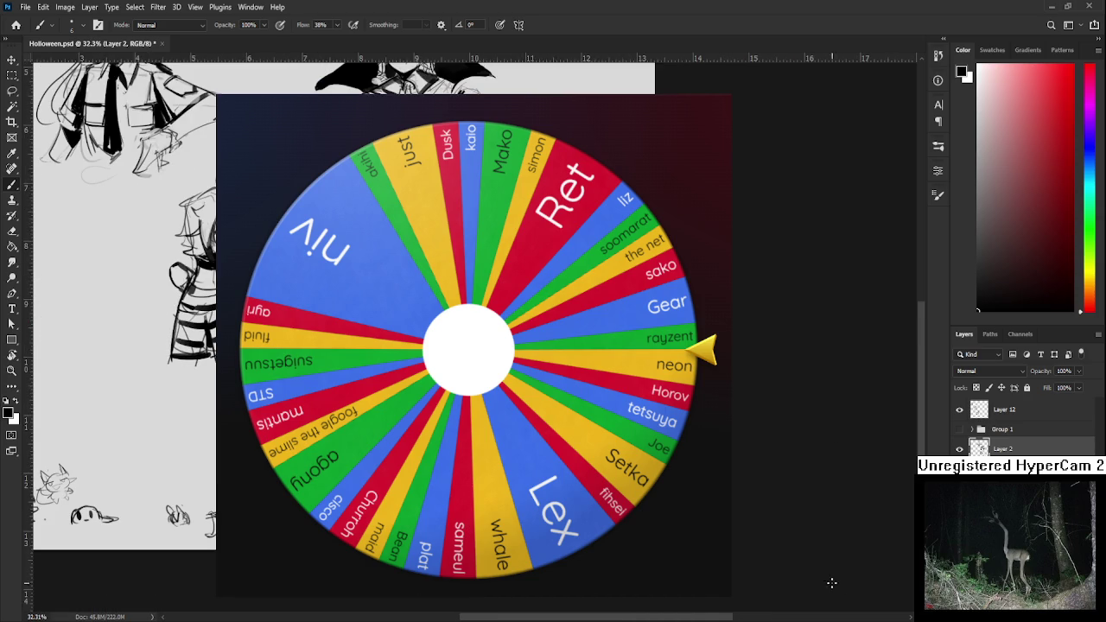
pyautogui.scroll(1, 556, 346)
pyautogui.scroll(1, 555, 346)
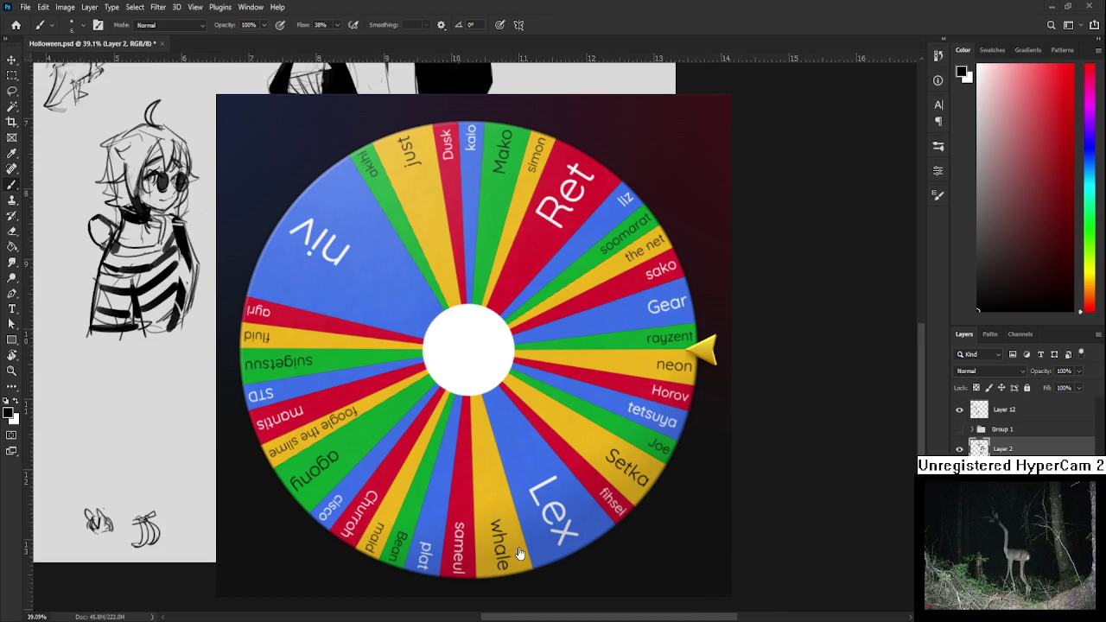
pyautogui.click(436, 362)
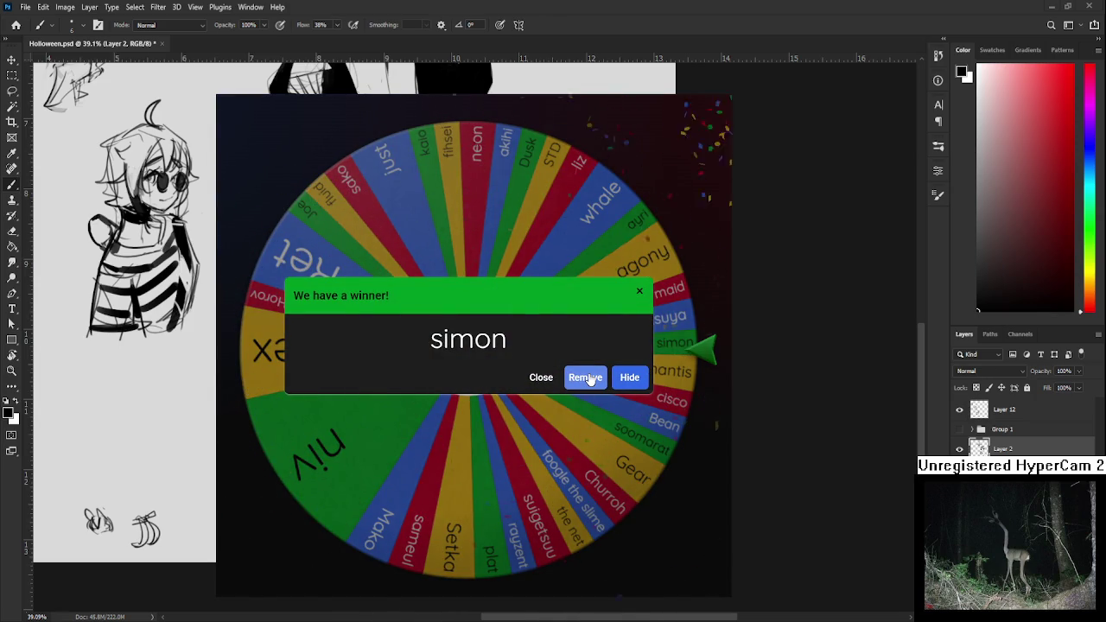
pyautogui.click(589, 378)
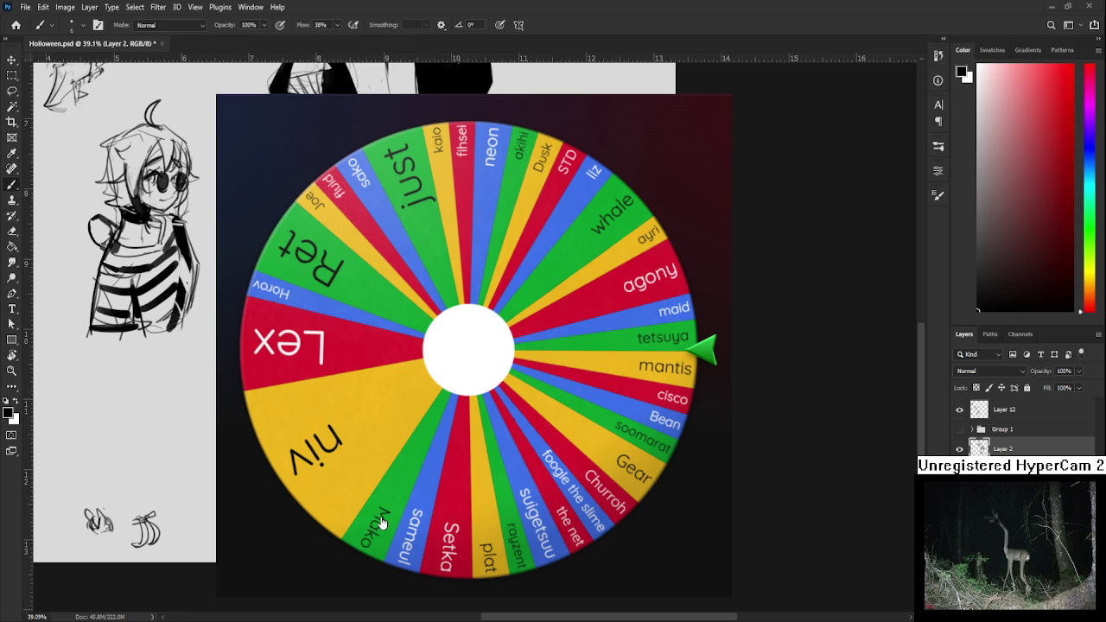
# Scroll the Wheel of Names page before closing it to return to the Photoshop sheet
pyautogui.scroll(-2, 644, 437)
pyautogui.scroll(2, 473, 346)
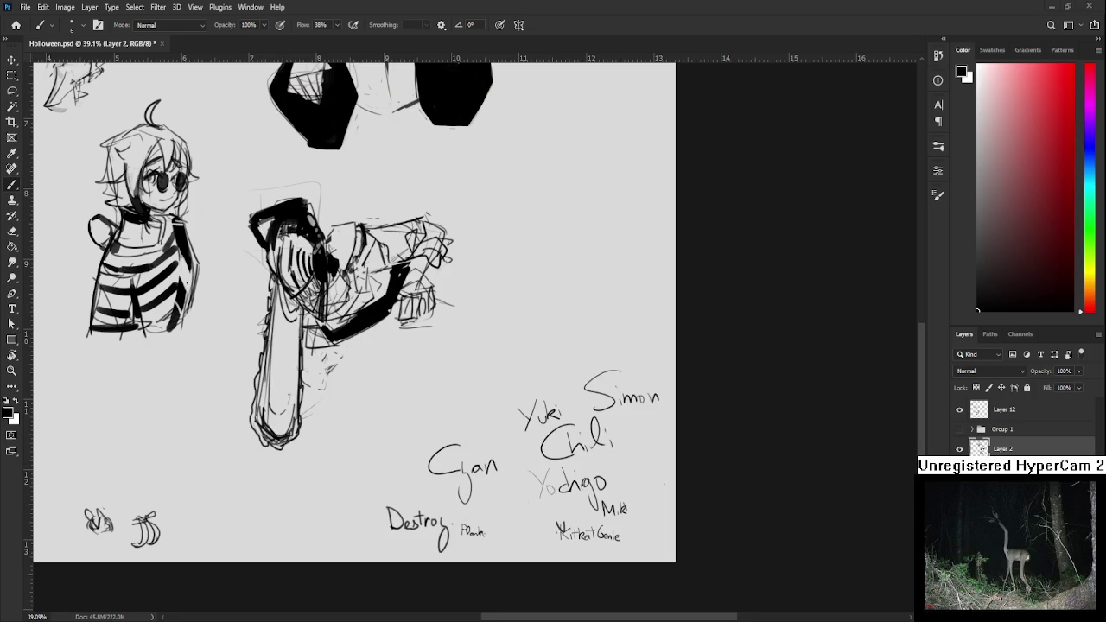
# Enlarge the brush to size 30, darken the vampire's chest and erase small chest marks
pyautogui.scroll(-3, 571, 410)
pyautogui.moveTo(422, 175); pyautogui.dragTo(571, 409)
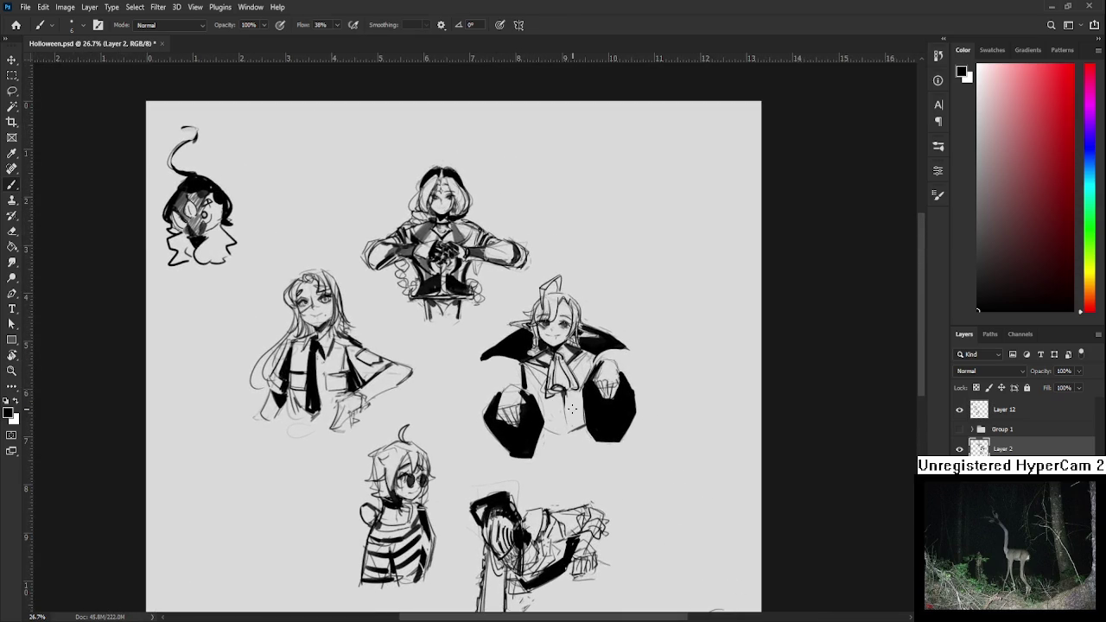
pyautogui.scroll(2, 563, 390)
pyautogui.scroll(2, 563, 390)
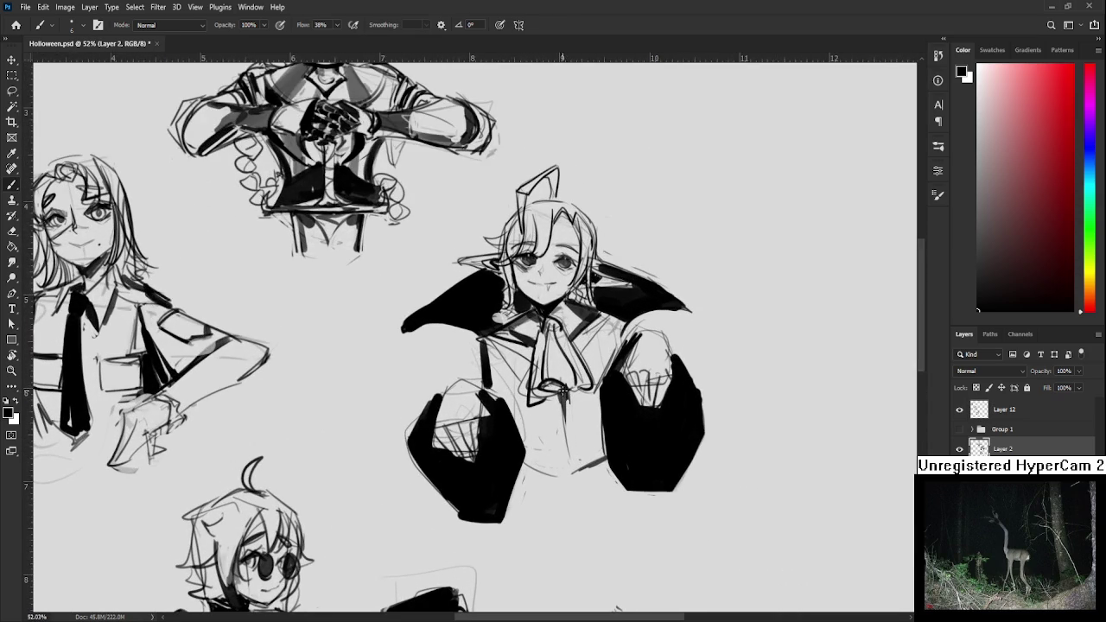
pyautogui.press(']')
pyautogui.press(']')
pyautogui.press(']')
pyautogui.moveTo(482, 342)
pyautogui.mouseDown()
pyautogui.moveTo(481, 383)
pyautogui.moveTo(481, 347)
pyautogui.moveTo(486, 379)
pyautogui.moveTo(474, 363)
pyautogui.moveTo(490, 355)
pyautogui.moveTo(490, 386)
pyautogui.mouseUp()
pyautogui.press('e')
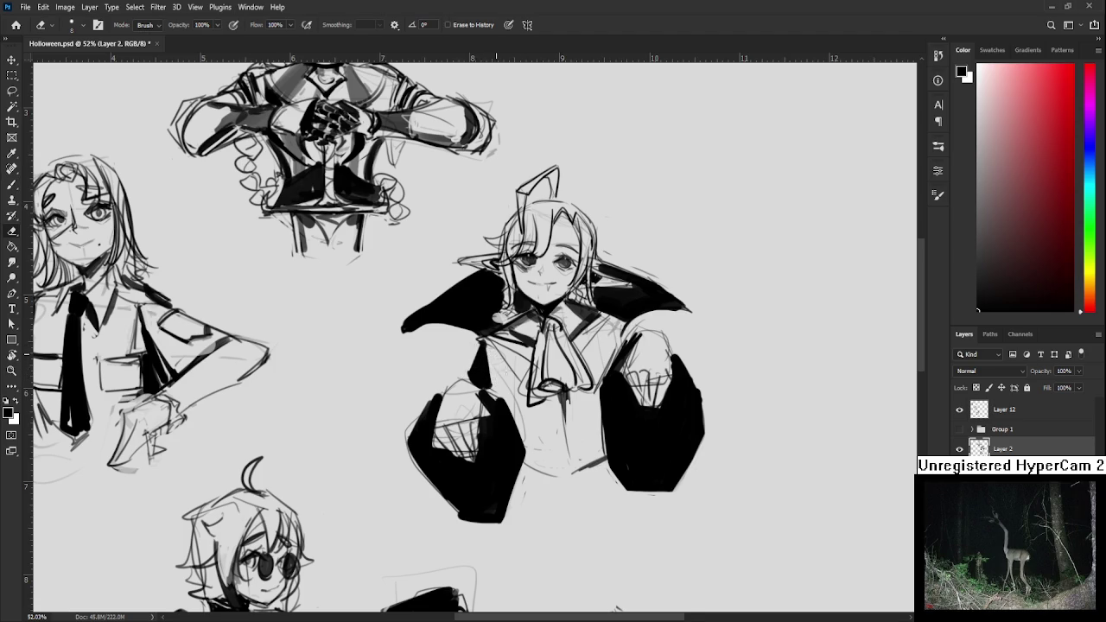
pyautogui.moveTo(539, 350); pyautogui.dragTo(515, 437)
# Centre the view on the vampire and thin the left black sleeve's right edge
pyautogui.scroll(-5, 538, 355)
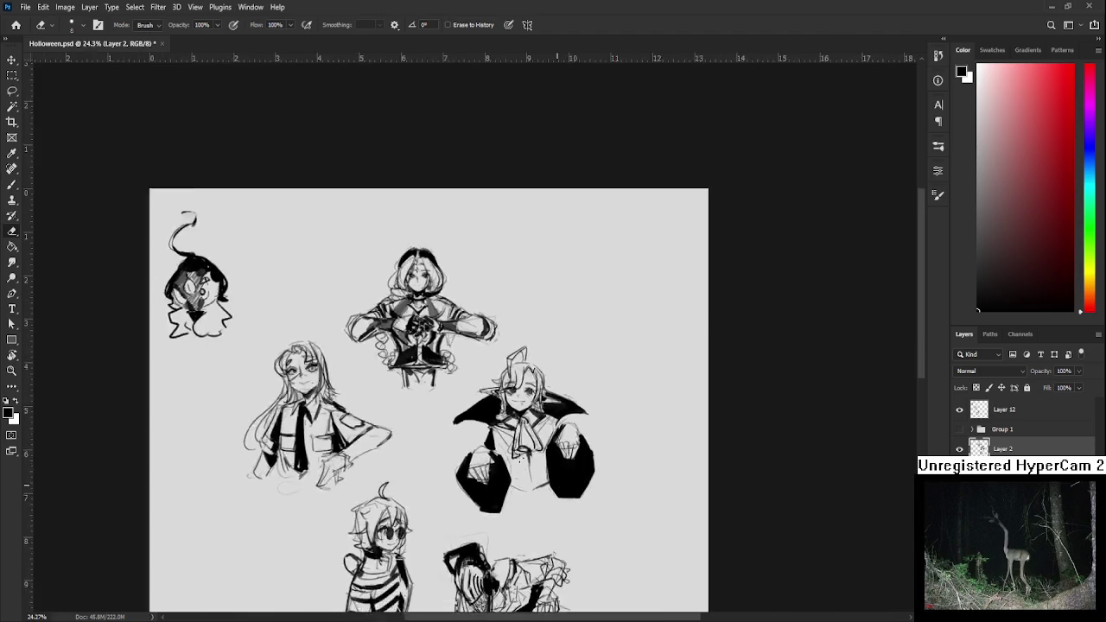
pyautogui.scroll(2, 538, 354)
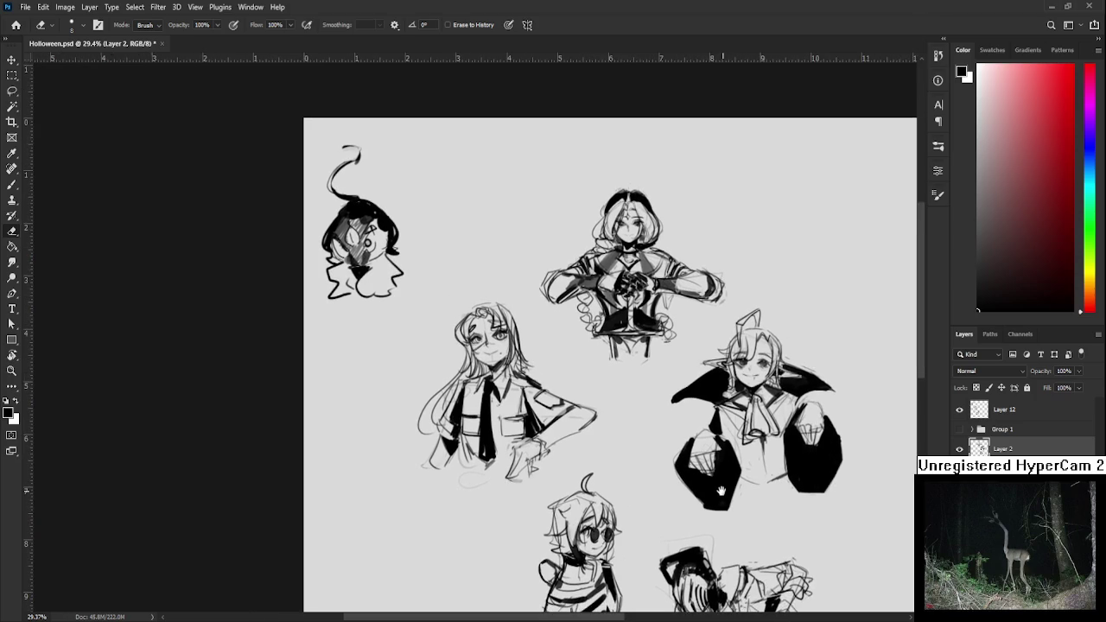
pyautogui.moveTo(538, 355); pyautogui.dragTo(630, 458)
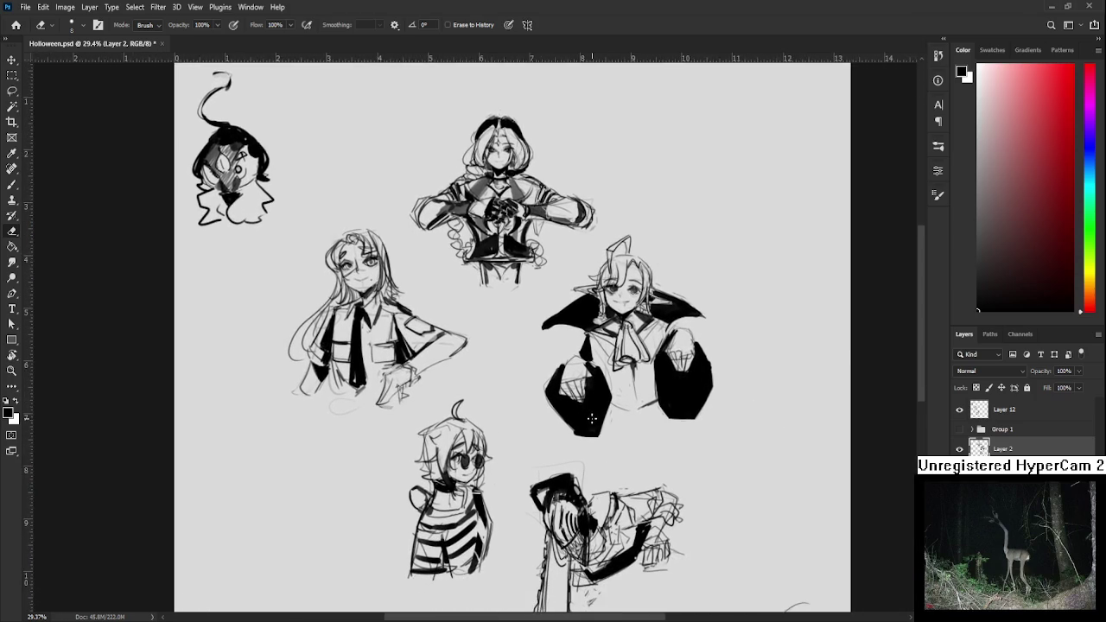
pyautogui.scroll(2, 613, 436)
pyautogui.scroll(-3, 652, 405)
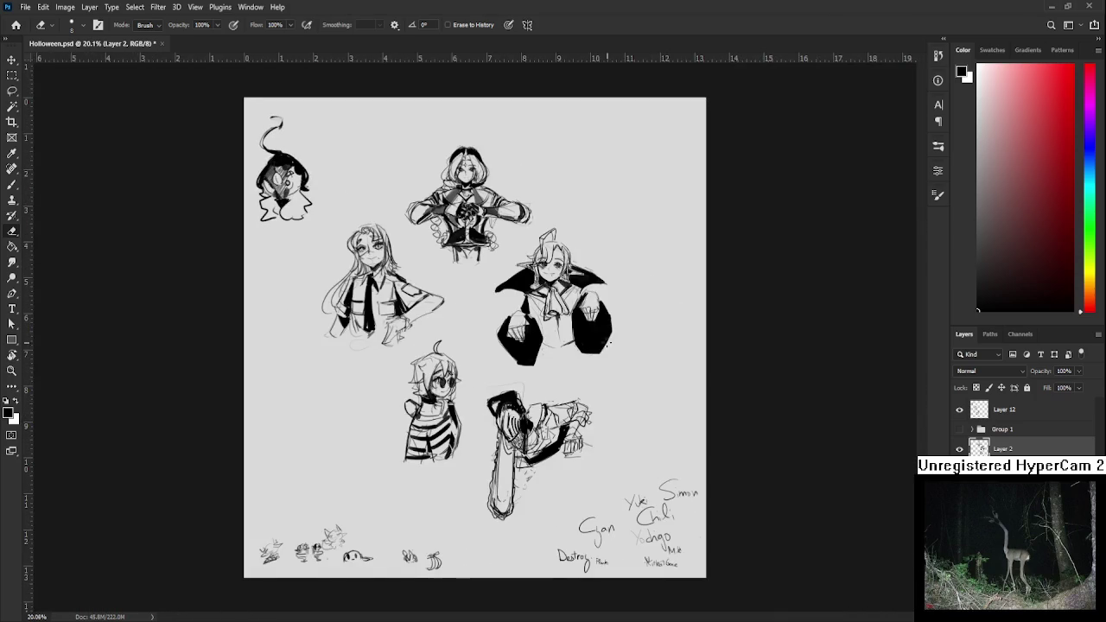
pyautogui.scroll(2, 593, 324)
pyautogui.moveTo(593, 325); pyautogui.dragTo(638, 436)
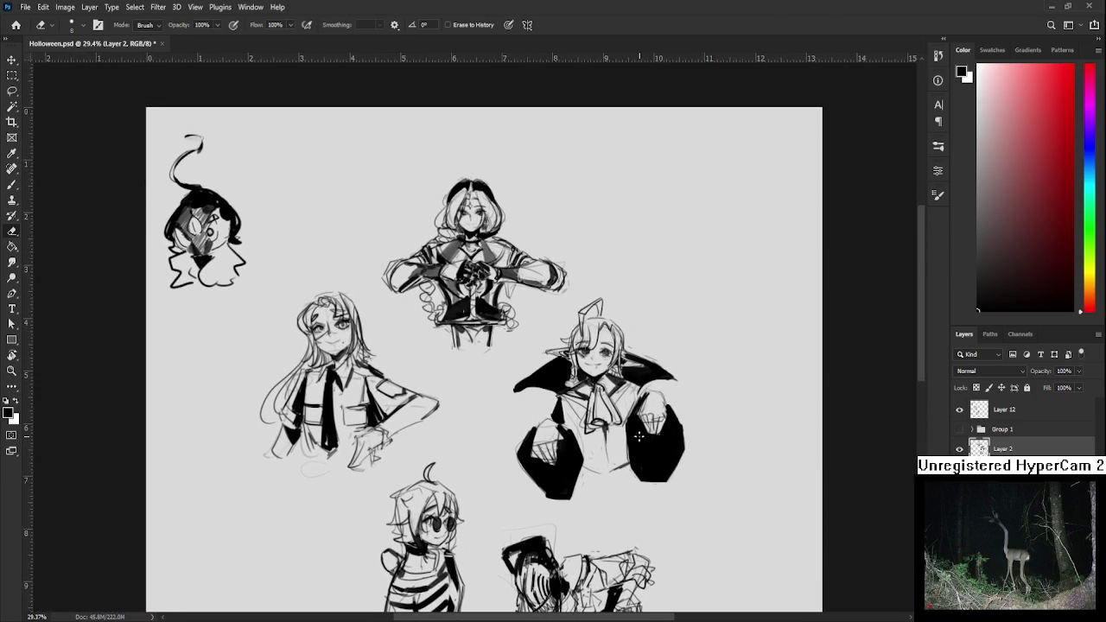
pyautogui.scroll(1, 638, 436)
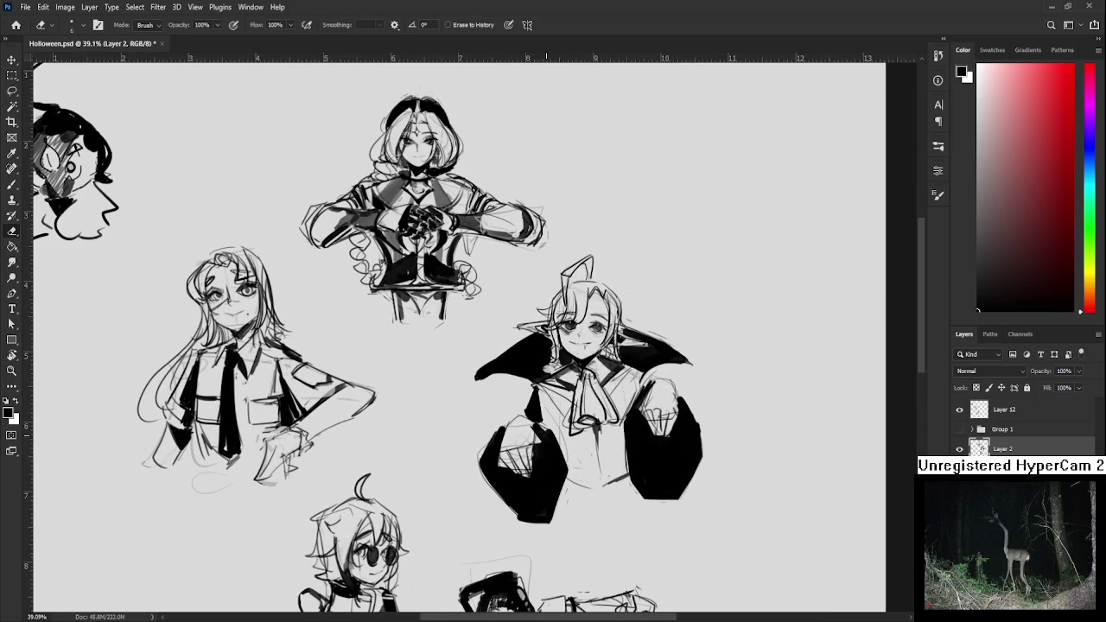
pyautogui.moveTo(548, 432); pyautogui.dragTo(541, 522)
pyautogui.moveTo(548, 432)
pyautogui.mouseDown()
pyautogui.moveTo(543, 504)
pyautogui.moveTo(553, 515)
pyautogui.moveTo(541, 519)
pyautogui.moveTo(541, 467)
pyautogui.mouseUp()
# Cut light lines into the right black sleeve, then paint back over some of them
pyautogui.hscroll(5, 553, 467)
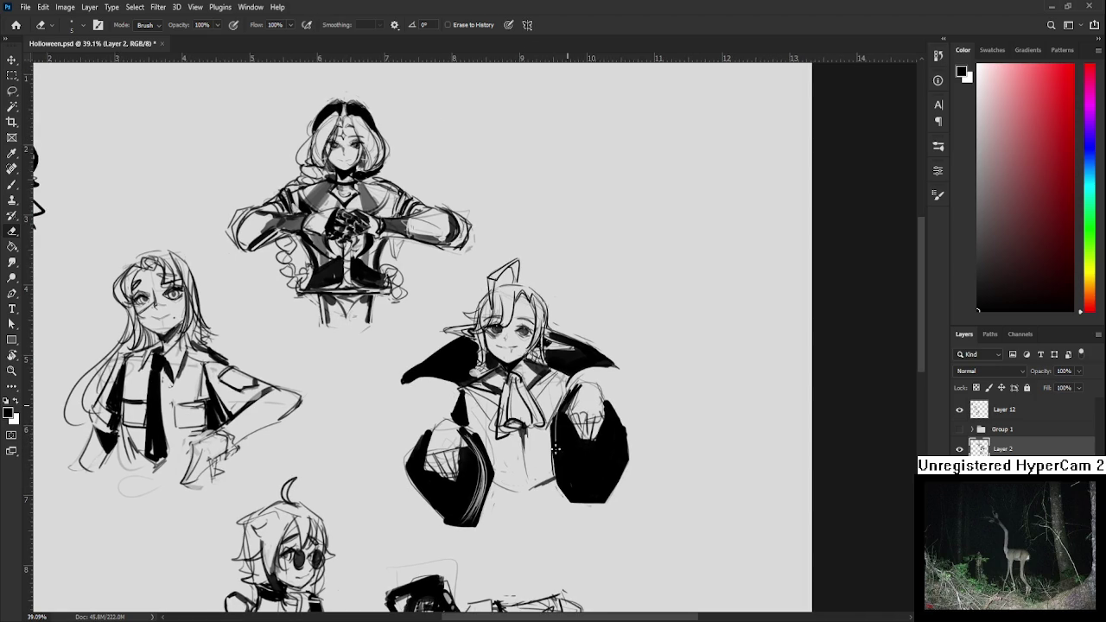
pyautogui.moveTo(562, 410)
pyautogui.mouseDown()
pyautogui.moveTo(560, 496)
pyautogui.moveTo(598, 502)
pyautogui.mouseUp()
pyautogui.moveTo(555, 431)
pyautogui.mouseDown()
pyautogui.moveTo(607, 503)
pyautogui.moveTo(579, 498)
pyautogui.mouseUp()
pyautogui.moveTo(558, 456); pyautogui.dragTo(615, 489)
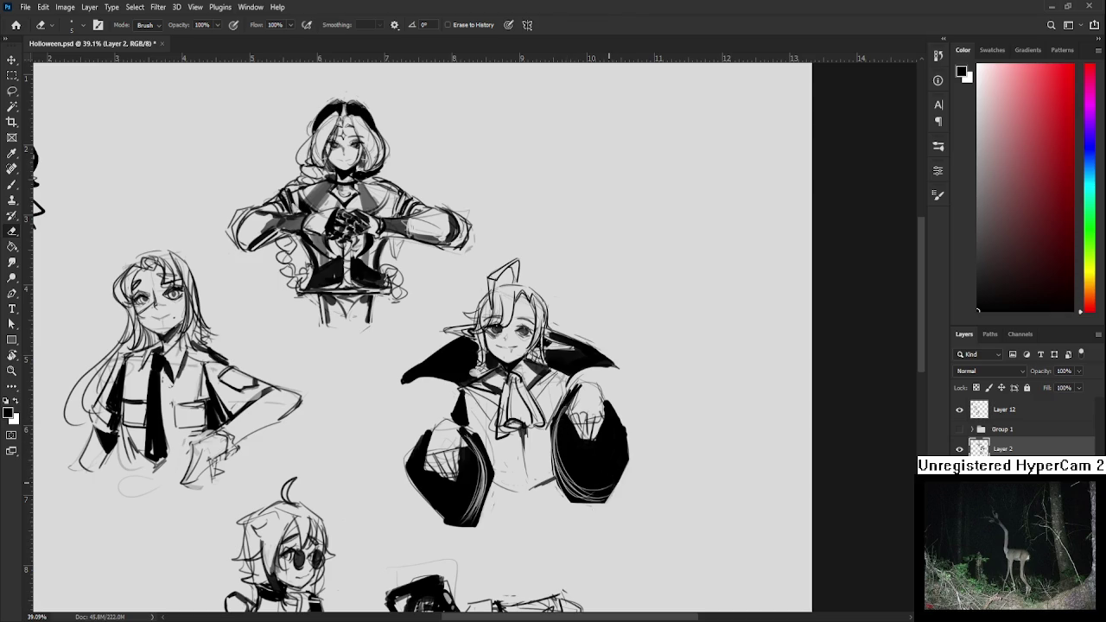
pyautogui.scroll(-2, 607, 417)
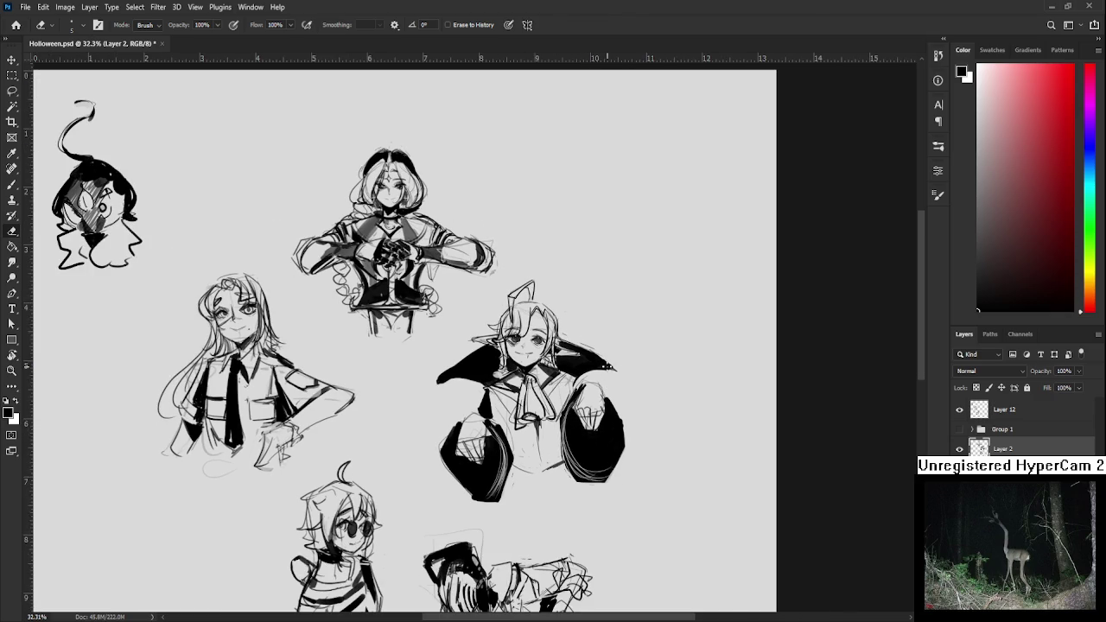
pyautogui.press('b')
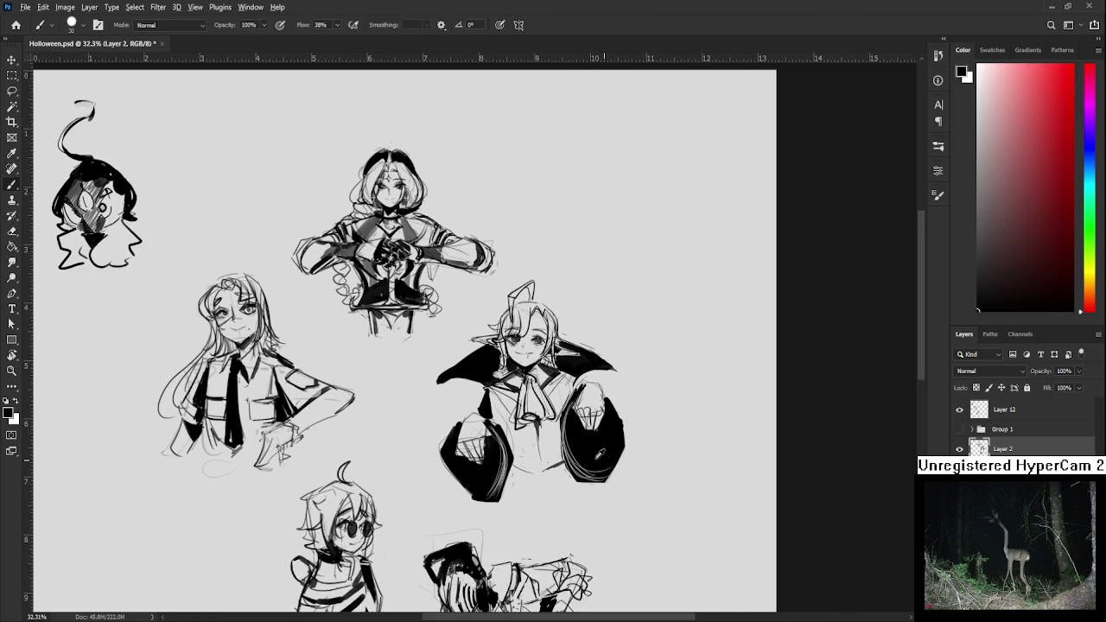
pyautogui.moveTo(581, 449)
pyautogui.mouseDown()
pyautogui.moveTo(575, 477)
pyautogui.moveTo(611, 476)
pyautogui.mouseUp()
pyautogui.scroll(-2, 591, 351)
pyautogui.scroll(-1, 591, 351)
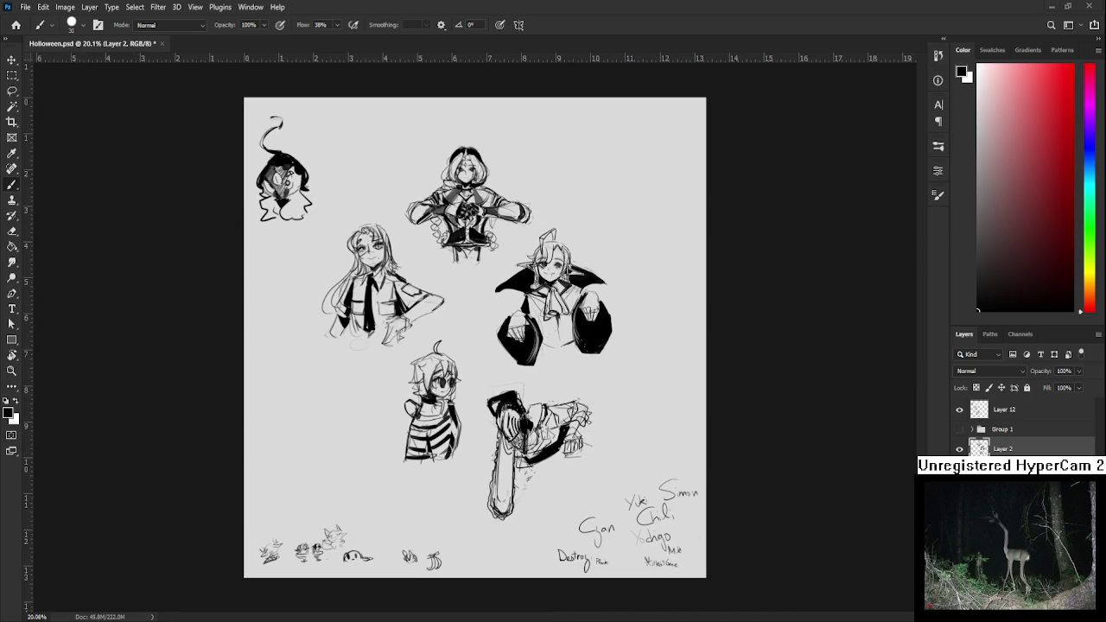
# Lasso the right part of the six-bust page on Layer 2 and split it onto new Layer 13
pyautogui.click(959, 448)
pyautogui.click(960, 449)
pyautogui.click(1012, 436)
pyautogui.click(1011, 447)
pyautogui.press('l')
pyautogui.moveTo(529, 545); pyautogui.dragTo(566, 494)
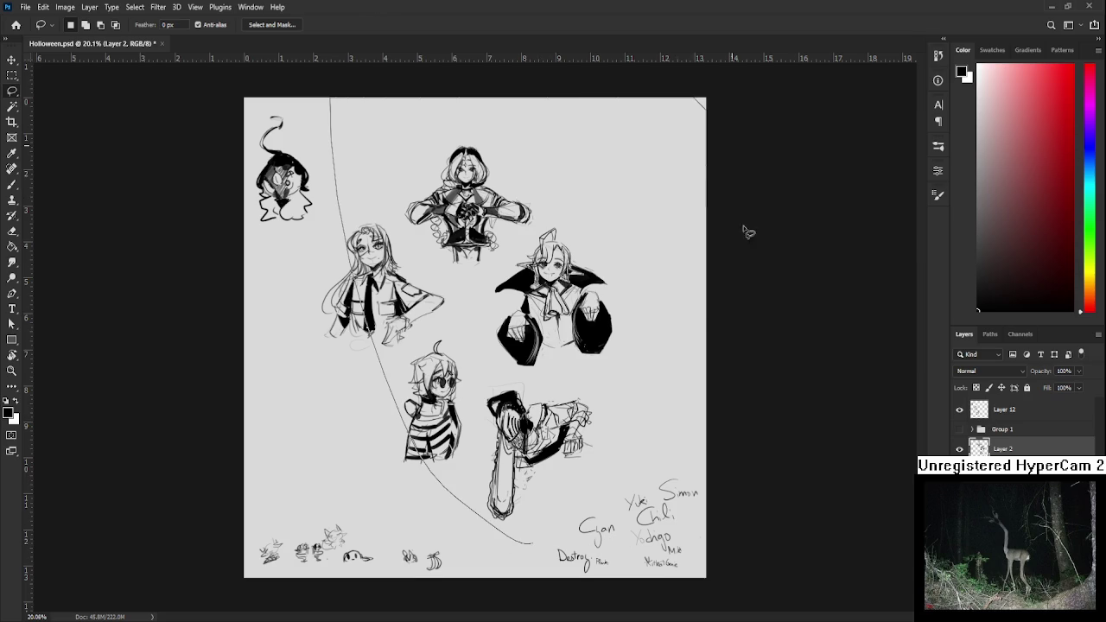
pyautogui.hotkey('ctrl', 'j')
# Hide Layer 13 and show the full Group 1 page of bust sketches
pyautogui.scroll(-1, 1033, 419)
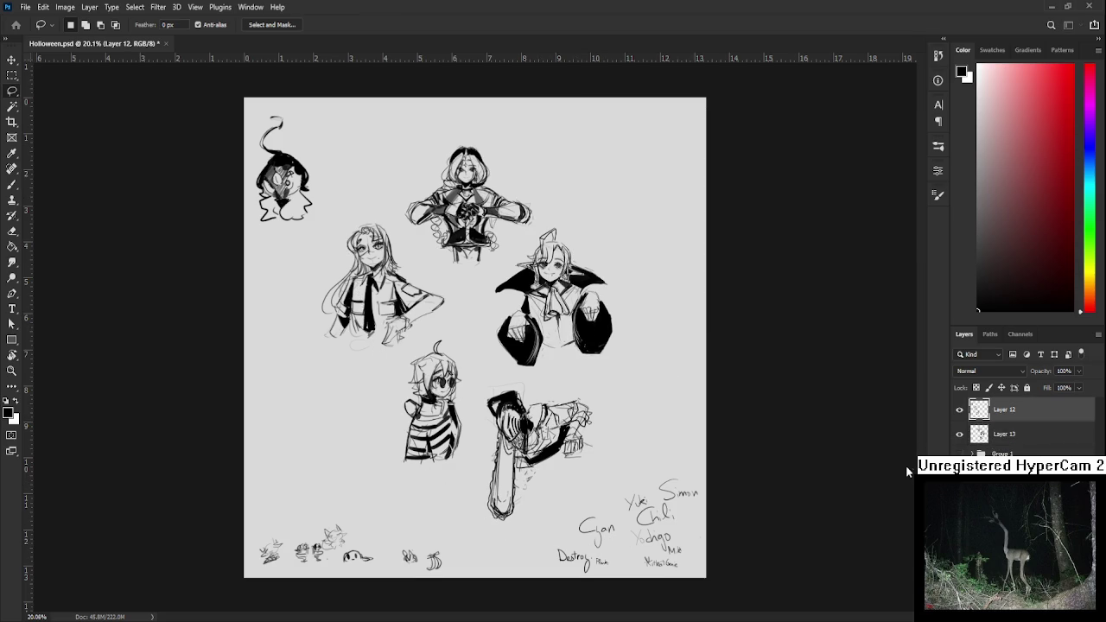
pyautogui.click(959, 409)
pyautogui.click(960, 429)
pyautogui.click(959, 430)
pyautogui.scroll(3, 415, 332)
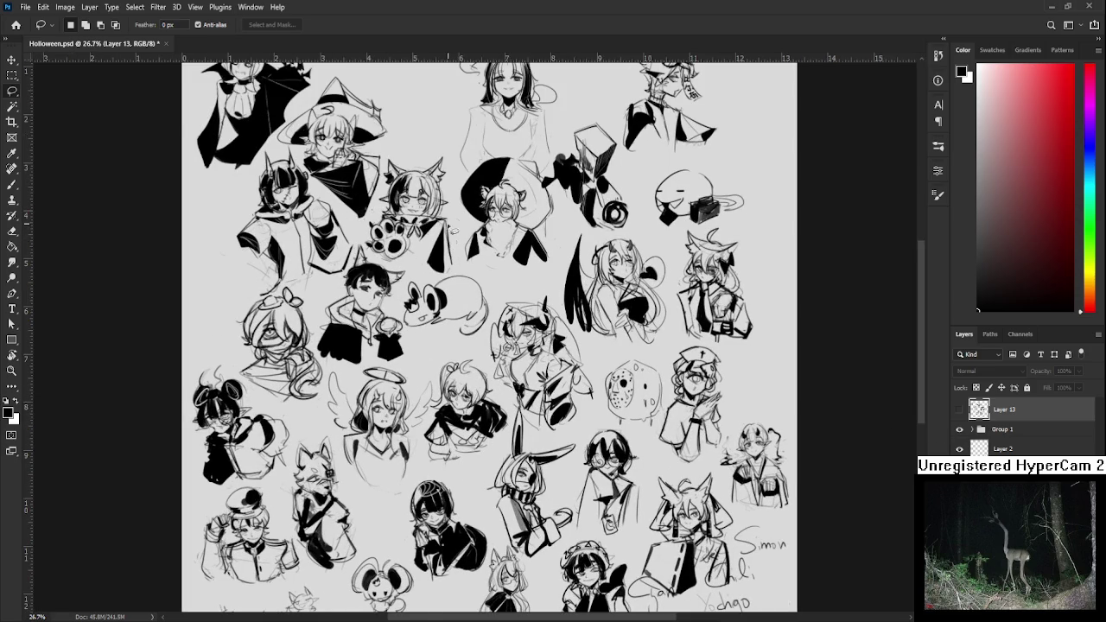
pyautogui.scroll(2, 457, 210)
pyautogui.scroll(-1, 468, 151)
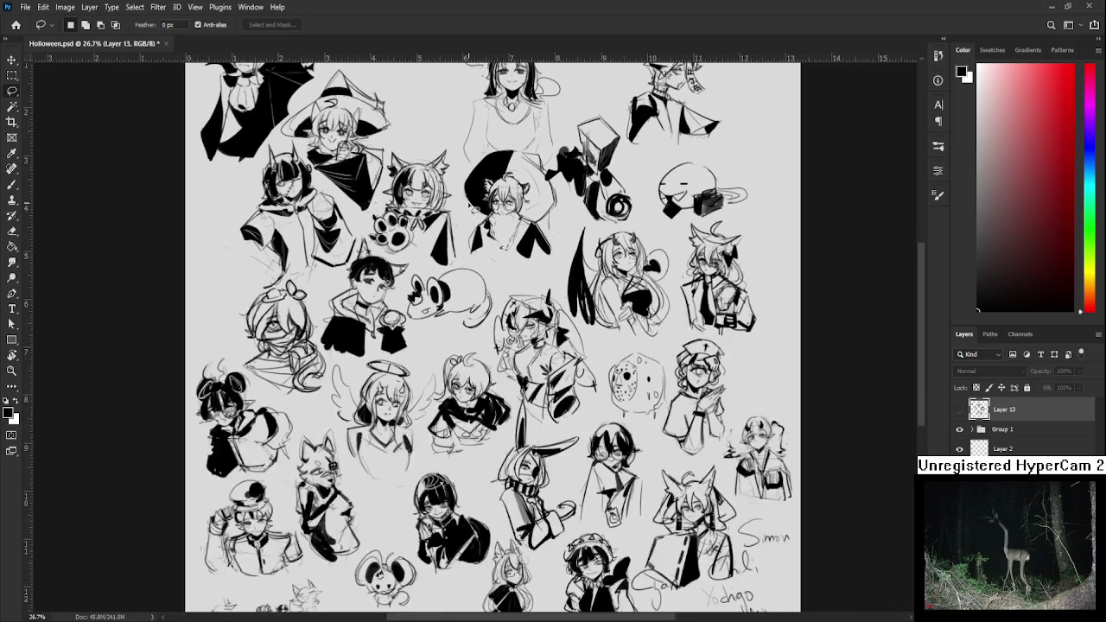
pyautogui.moveTo(471, 225); pyautogui.dragTo(488, 443)
pyautogui.scroll(-2, 488, 443)
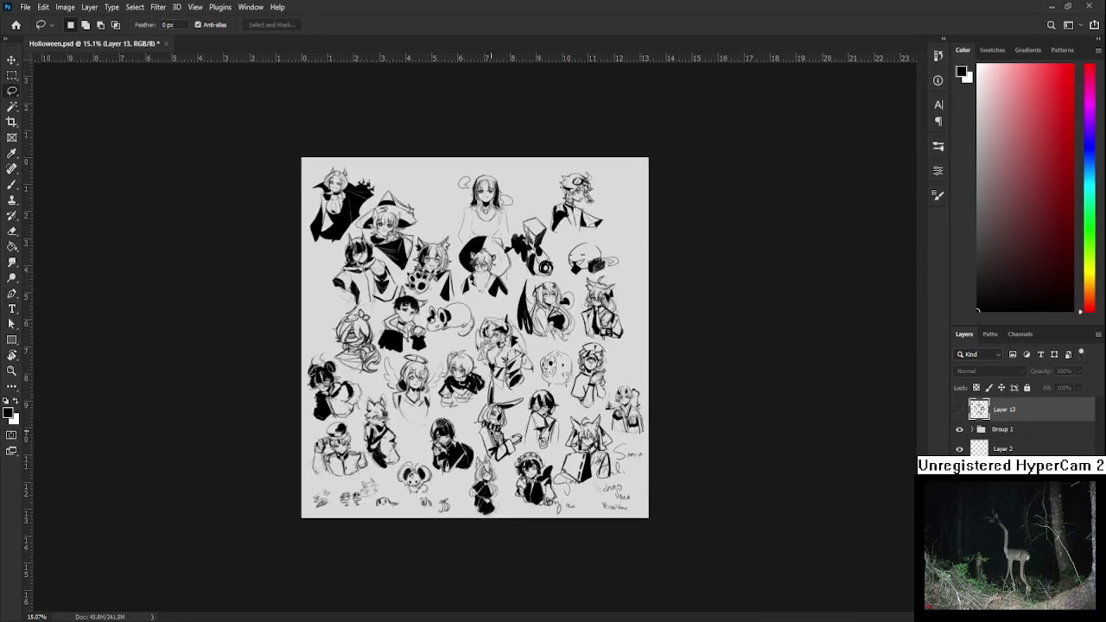
pyautogui.scroll(2, 490, 439)
pyautogui.scroll(1, 492, 433)
pyautogui.moveTo(490, 430); pyautogui.dragTo(513, 379)
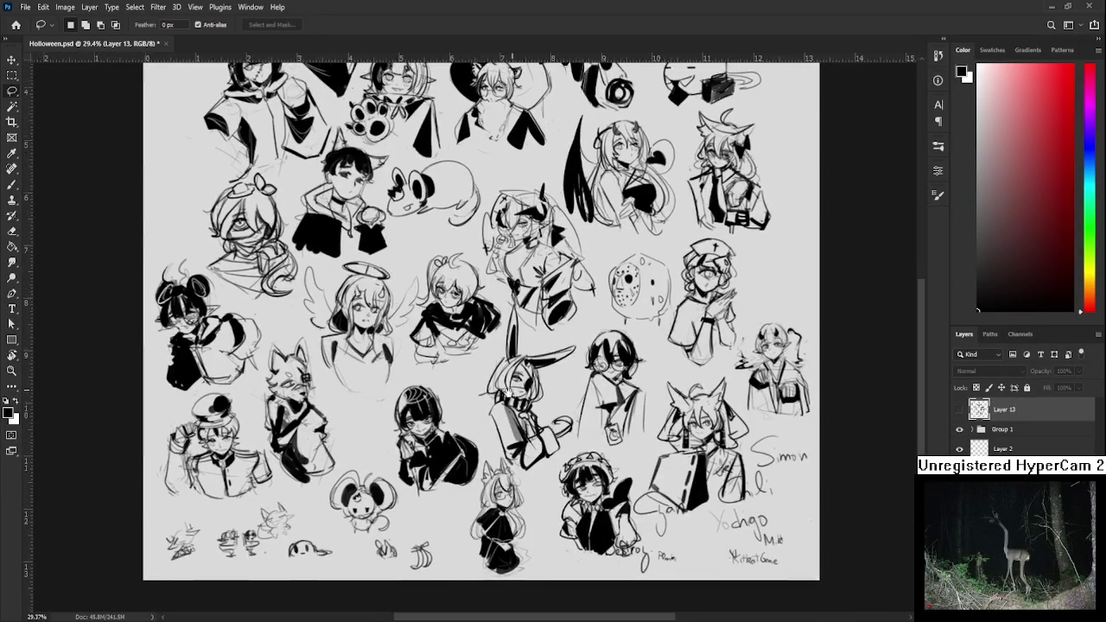
pyautogui.scroll(1, 512, 378)
pyautogui.scroll(1, 484, 378)
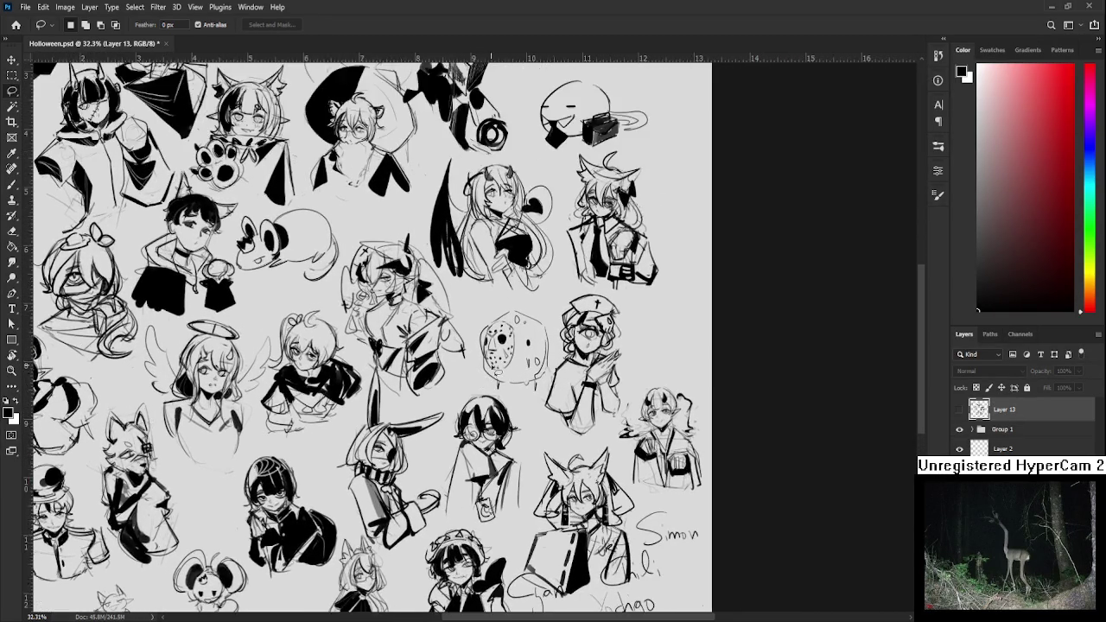
pyautogui.scroll(1, 500, 372)
pyautogui.scroll(2, 509, 366)
pyautogui.scroll(1, 519, 366)
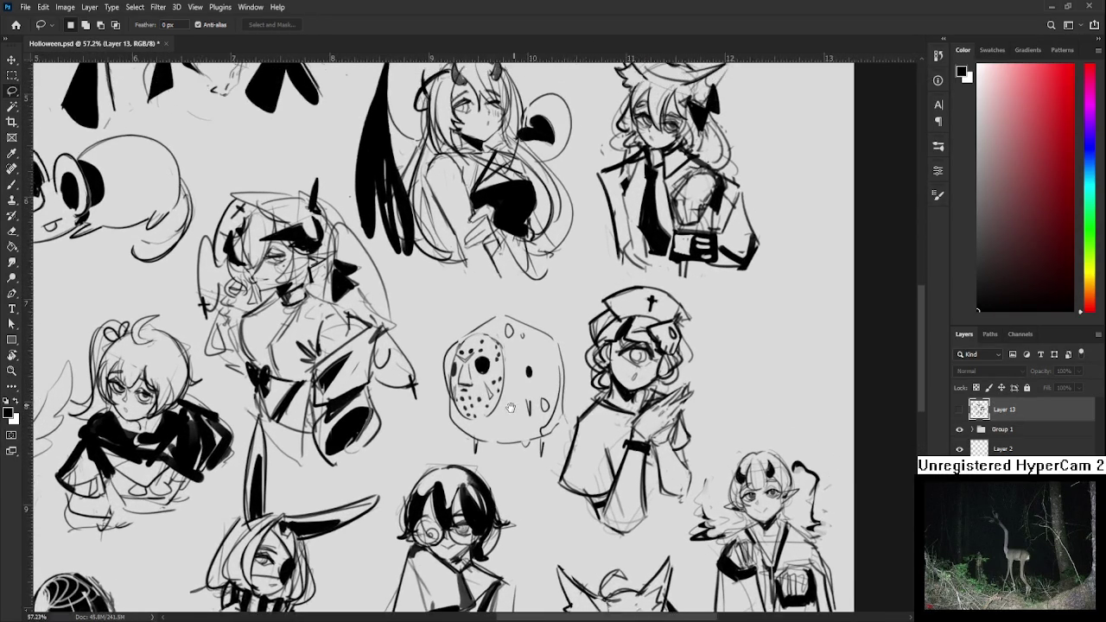
pyautogui.scroll(1, 519, 366)
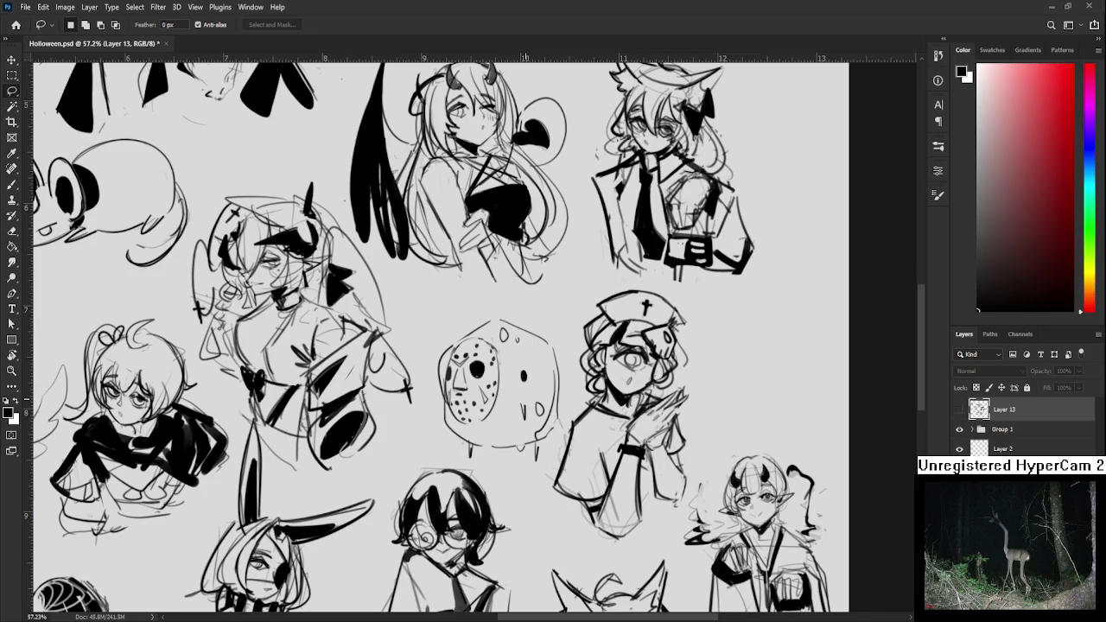
pyautogui.scroll(1, 490, 417)
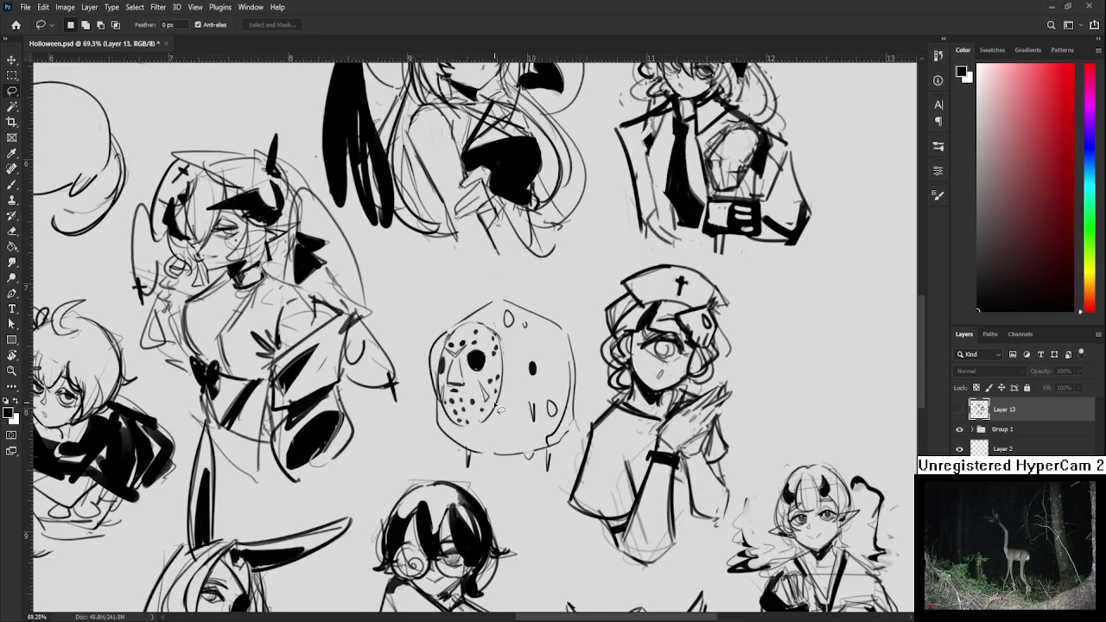
pyautogui.scroll(-2, 497, 408)
pyautogui.scroll(-1, 496, 407)
pyautogui.scroll(-1, 495, 406)
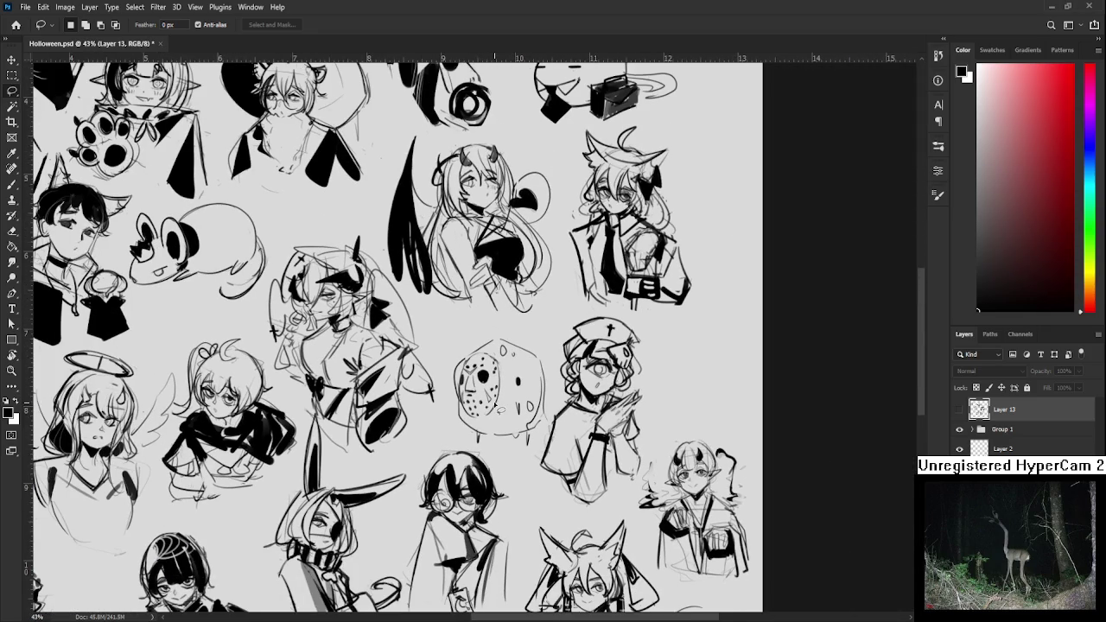
pyautogui.scroll(2, 501, 397)
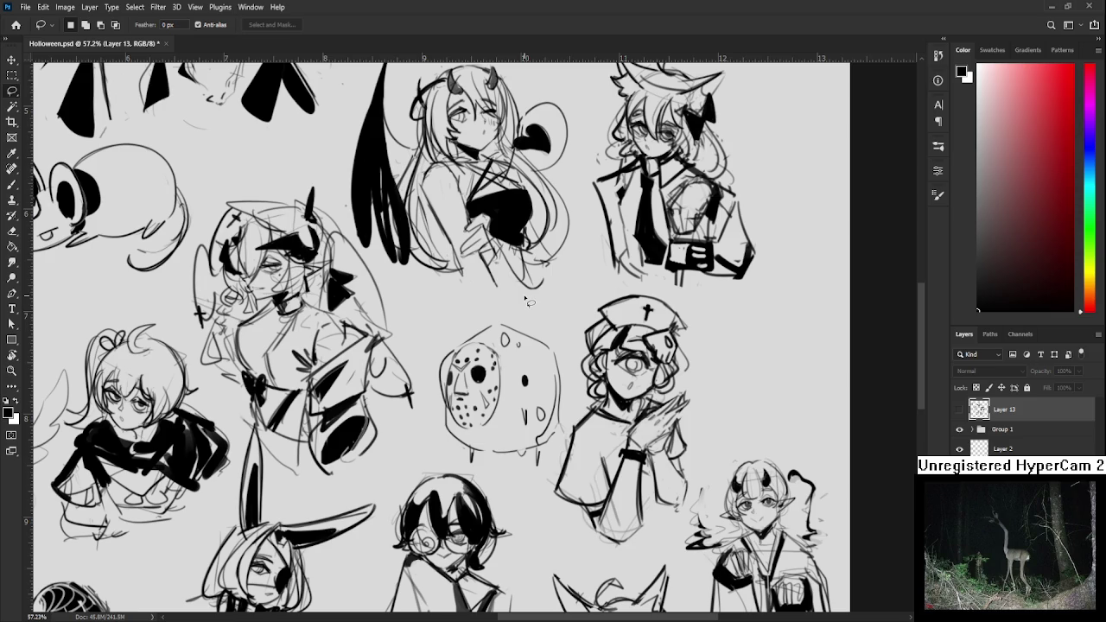
pyautogui.click(981, 430)
# On Layer 6, sketch small marks on the hockey-mask face with a small brush, then undo the mouth strokes
pyautogui.click(972, 429)
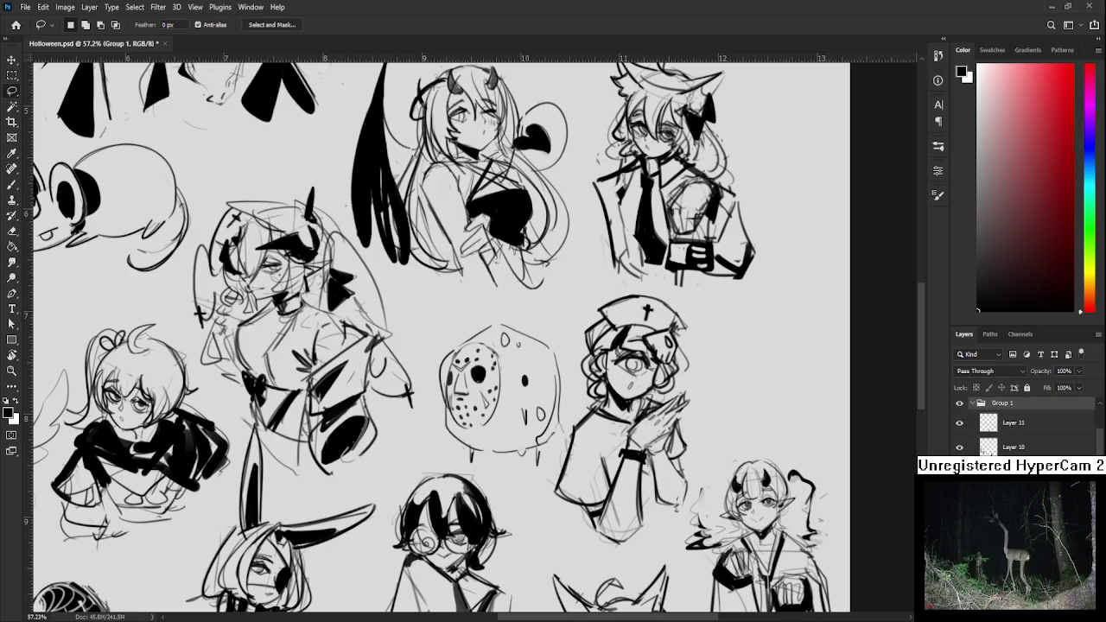
pyautogui.hotkey('alt', '[')
pyautogui.press('b')
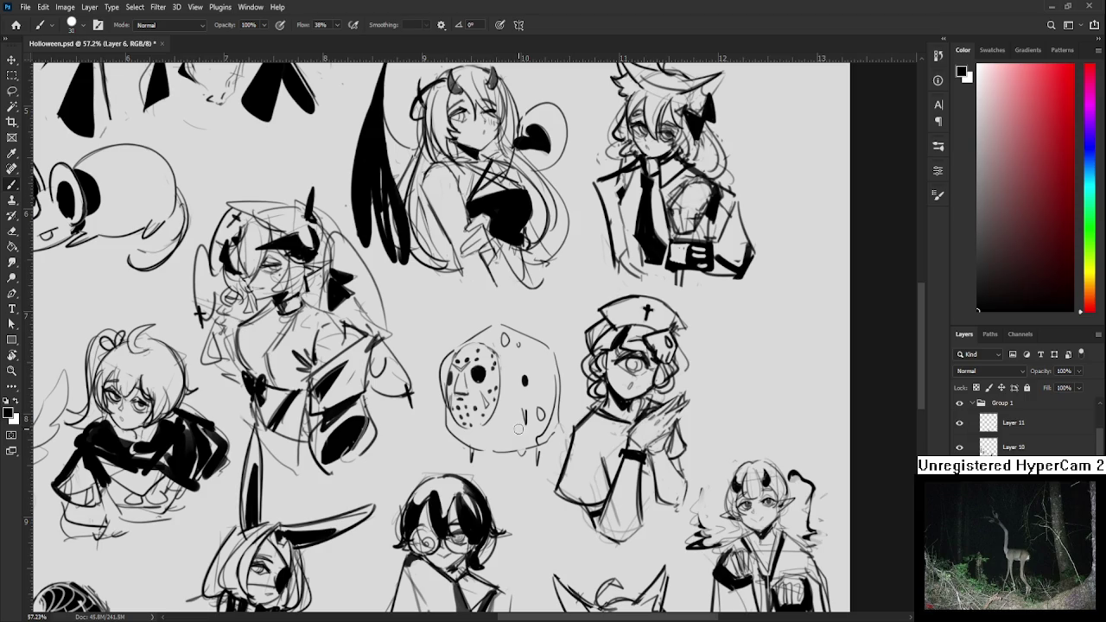
pyautogui.press('[')
pyautogui.press('[')
pyautogui.press('[')
pyautogui.moveTo(519, 421)
pyautogui.mouseDown()
pyautogui.moveTo(510, 432)
pyautogui.moveTo(529, 434)
pyautogui.moveTo(512, 431)
pyautogui.mouseUp()
pyautogui.hotkey('ctrl', 'z')
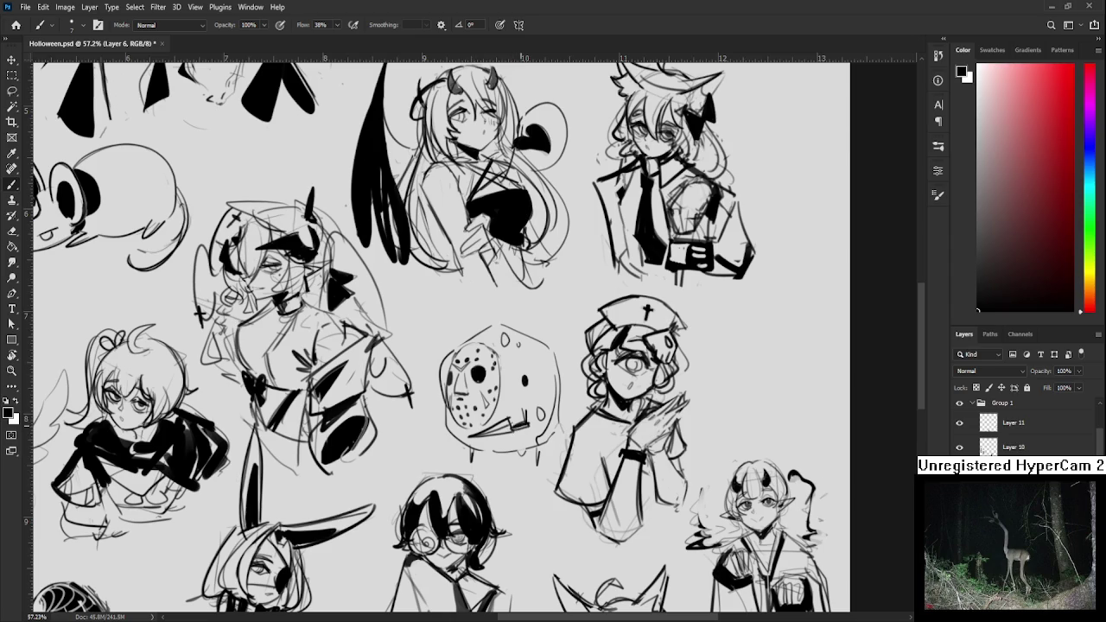
# Zoom out to about 20% so the whole page of bust sketches fits on screen
pyautogui.scroll(-3, 484, 328)
pyautogui.scroll(-2, 484, 329)
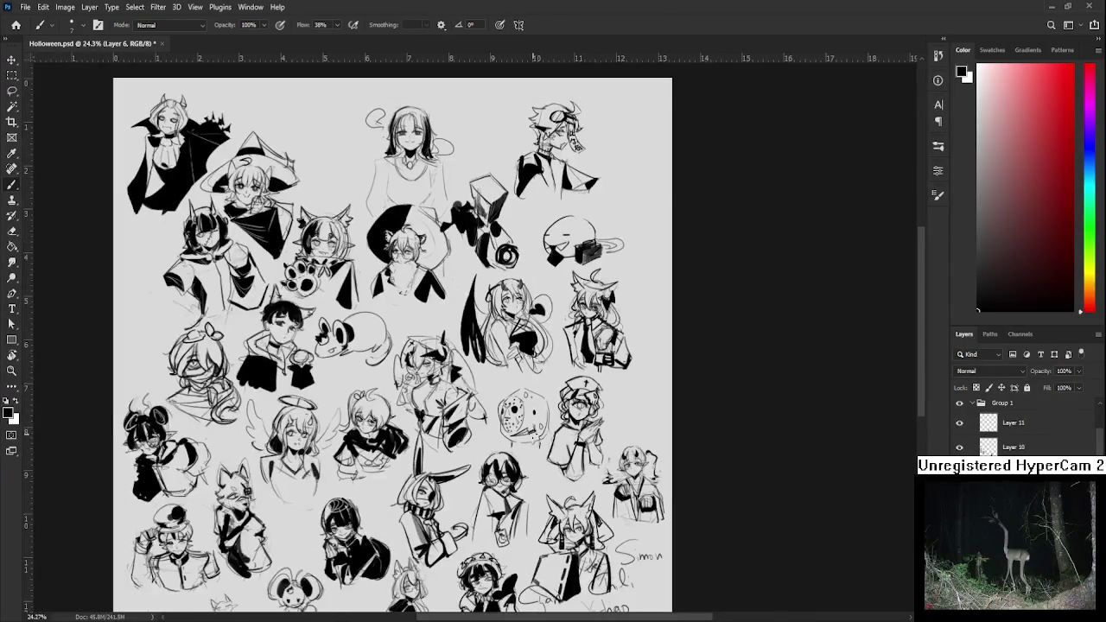
pyautogui.scroll(-1, 484, 328)
pyautogui.scroll(-1, 484, 329)
pyautogui.keyDown('shift'); pyautogui.hscroll(-2, 484, 328); pyautogui.keyUp('shift')
pyautogui.scroll(2, 484, 329)
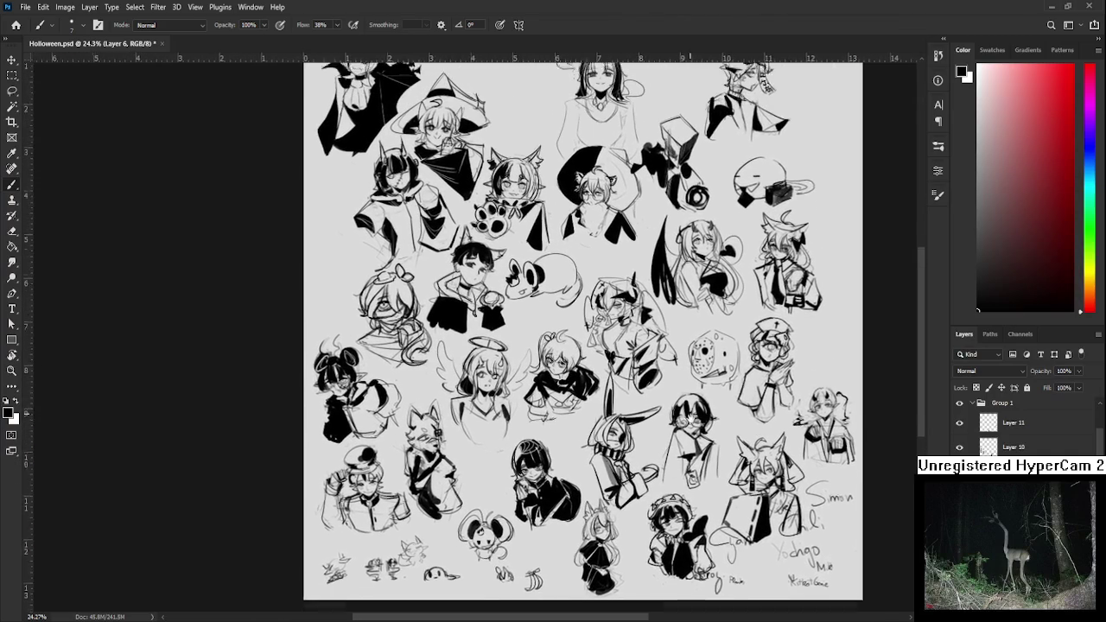
pyautogui.scroll(1, 484, 329)
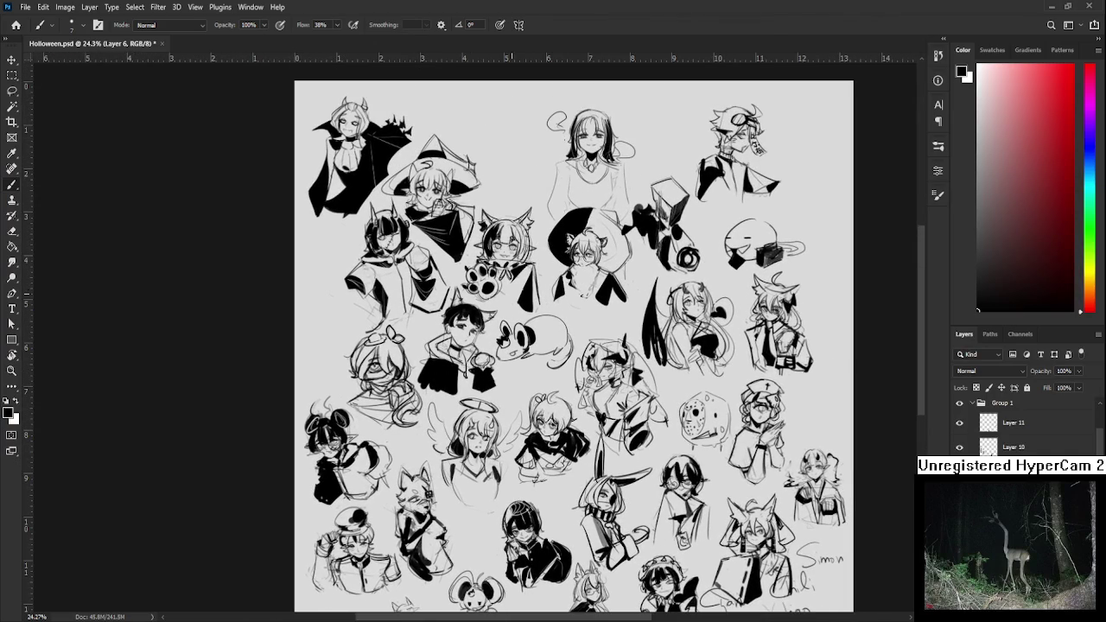
pyautogui.scroll(2, 480, 434)
pyautogui.scroll(1, 480, 434)
pyautogui.scroll(-3, 479, 434)
pyautogui.scroll(1, 479, 434)
pyautogui.scroll(-2, 480, 434)
pyautogui.scroll(2, 480, 434)
pyautogui.scroll(1, 480, 434)
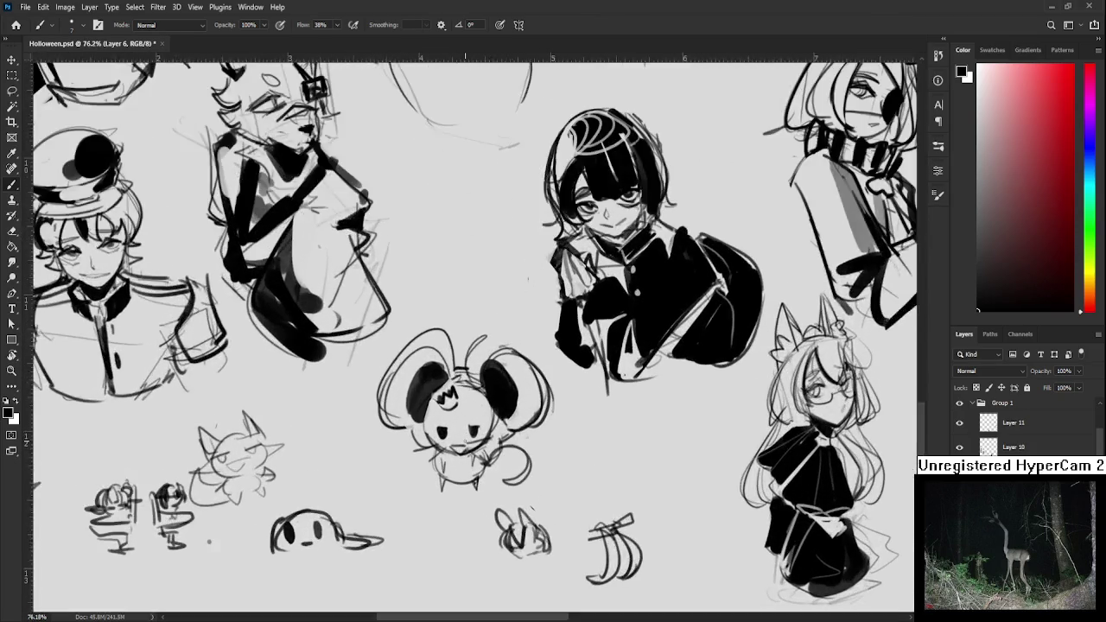
pyautogui.scroll(-1, 479, 434)
pyautogui.scroll(-2, 493, 389)
pyautogui.scroll(-1, 492, 389)
pyautogui.scroll(-1, 493, 388)
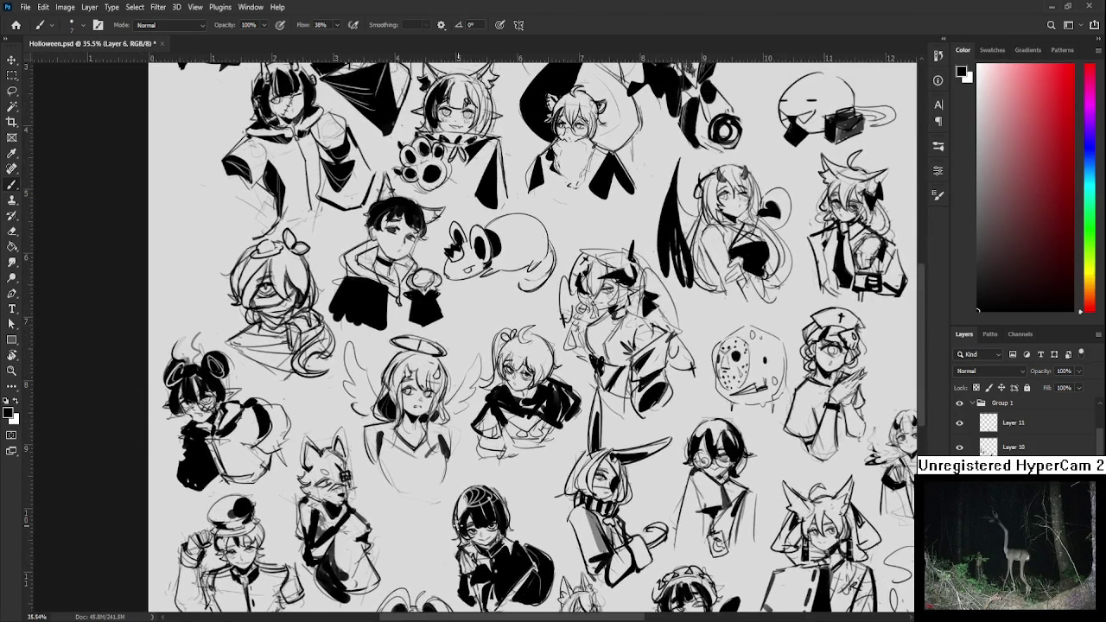
pyautogui.scroll(-1, 493, 389)
pyautogui.scroll(-2, 459, 524)
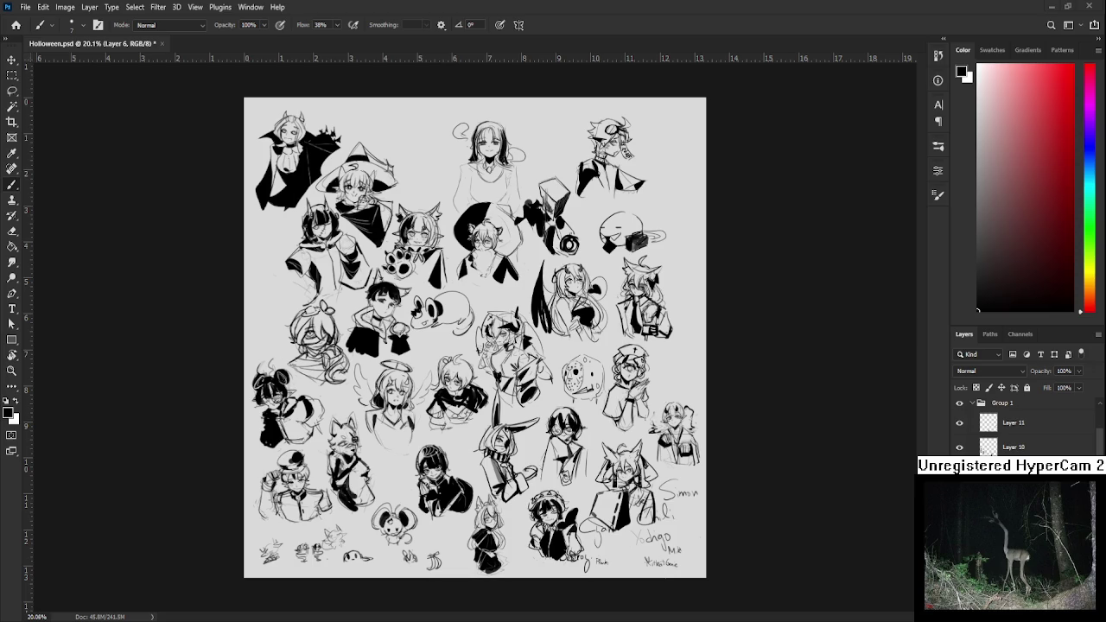
# Zoom in and out to inspect the bust sketches, then select Group 1
pyautogui.scroll(1, 649, 440)
pyautogui.scroll(1, 648, 441)
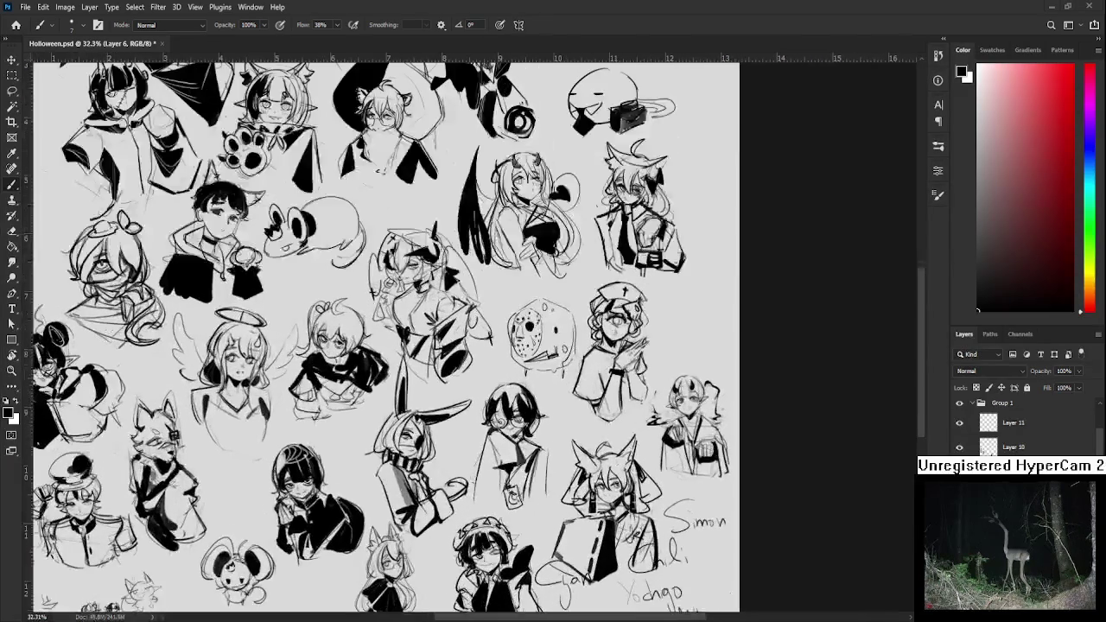
pyautogui.scroll(-1, 703, 479)
pyautogui.scroll(-1, 703, 479)
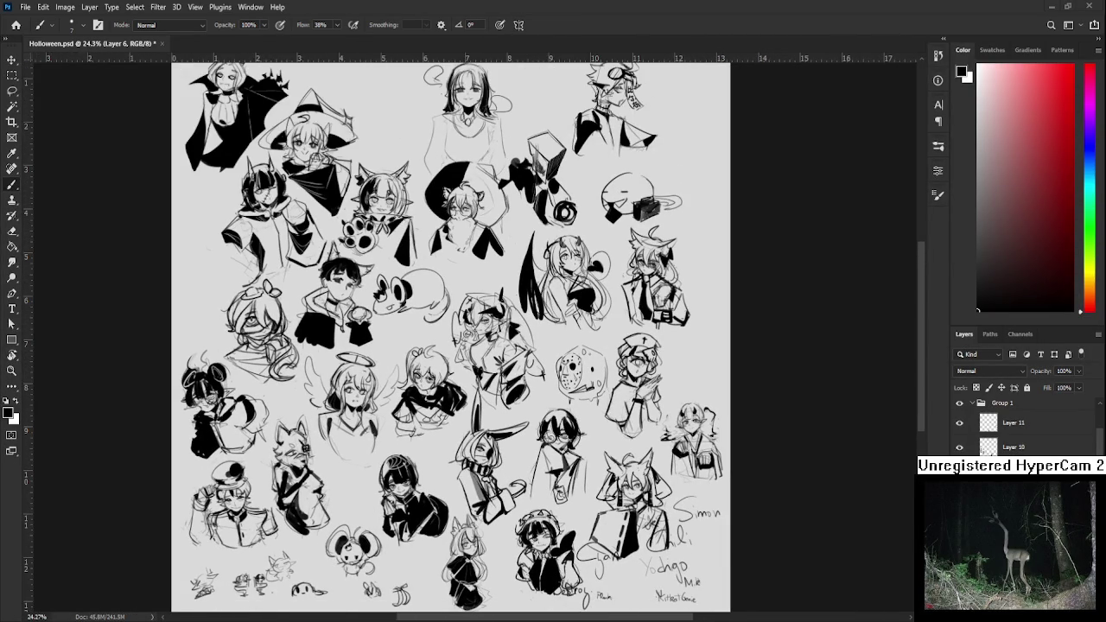
pyautogui.scroll(-1, 587, 422)
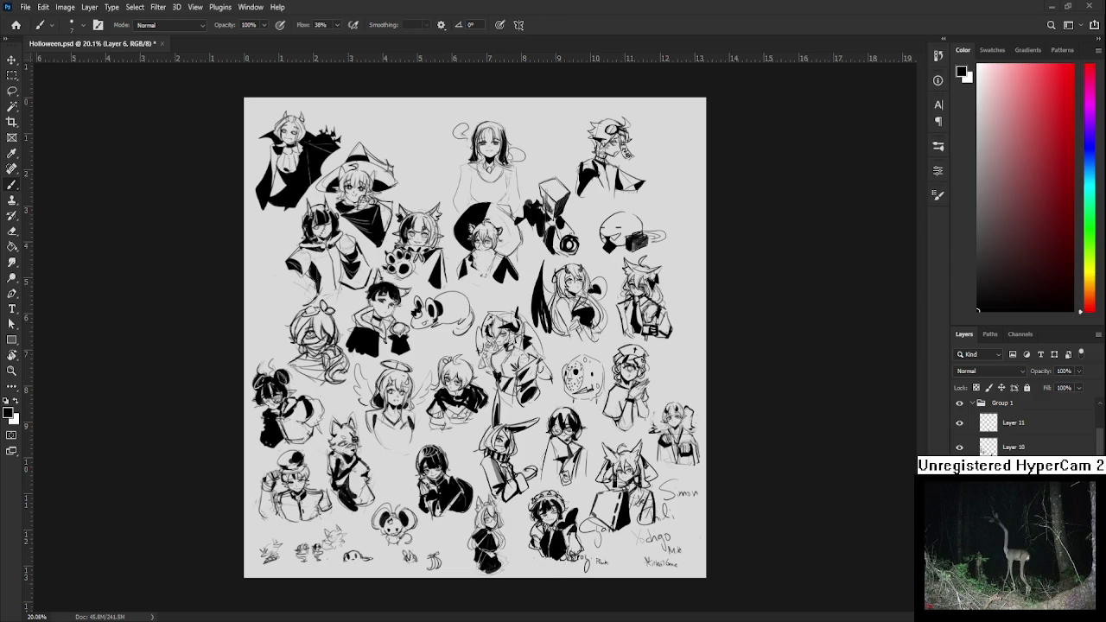
pyautogui.scroll(2, 458, 423)
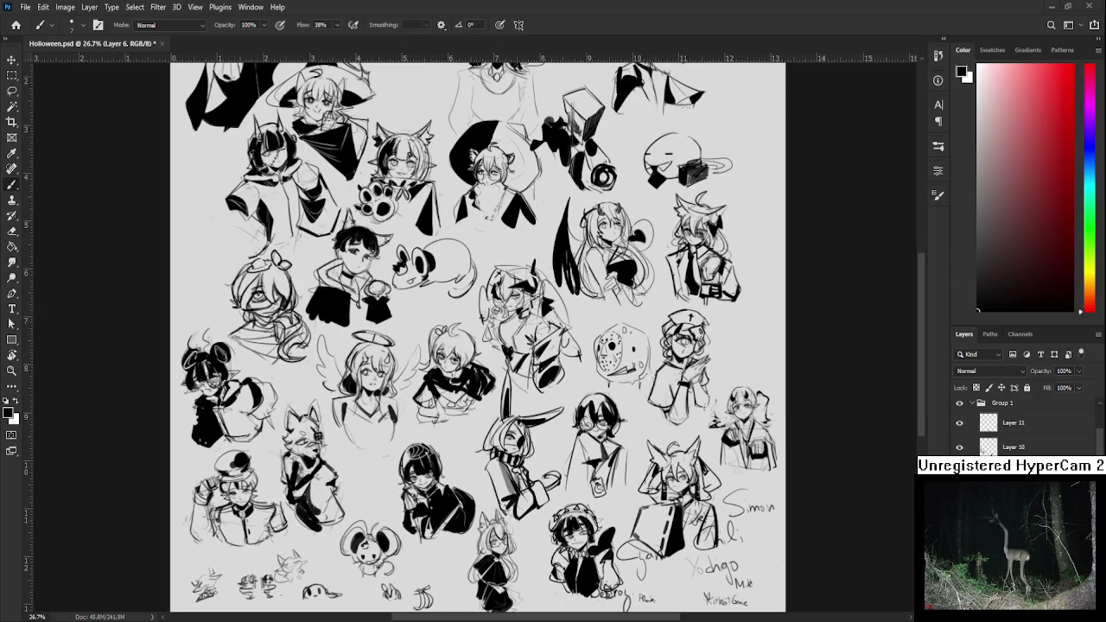
pyautogui.scroll(1, 501, 583)
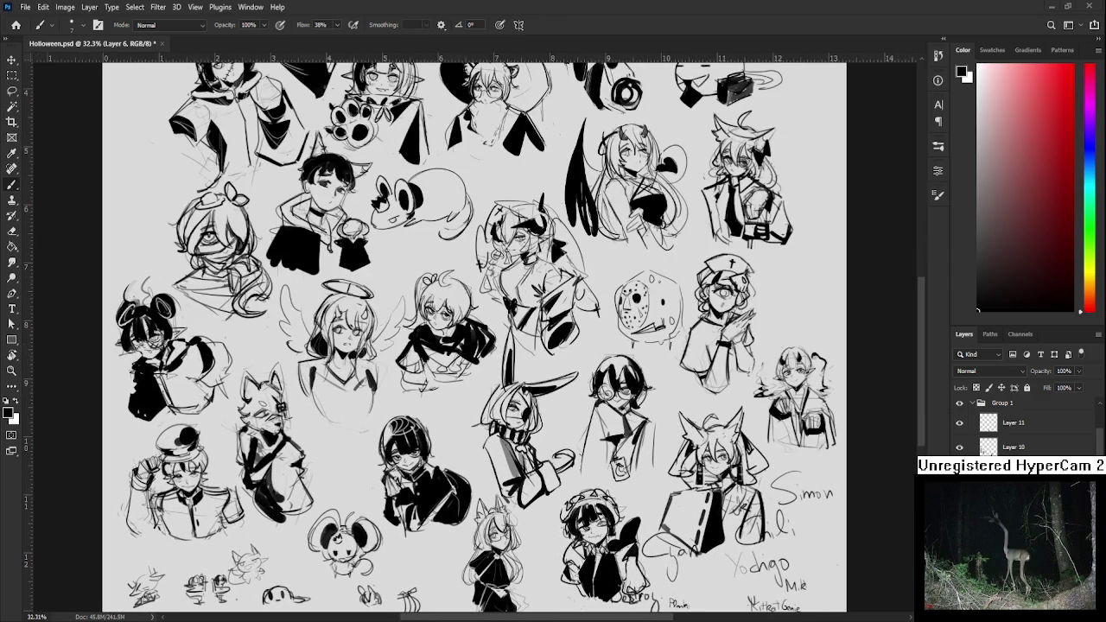
pyautogui.scroll(-1, 447, 583)
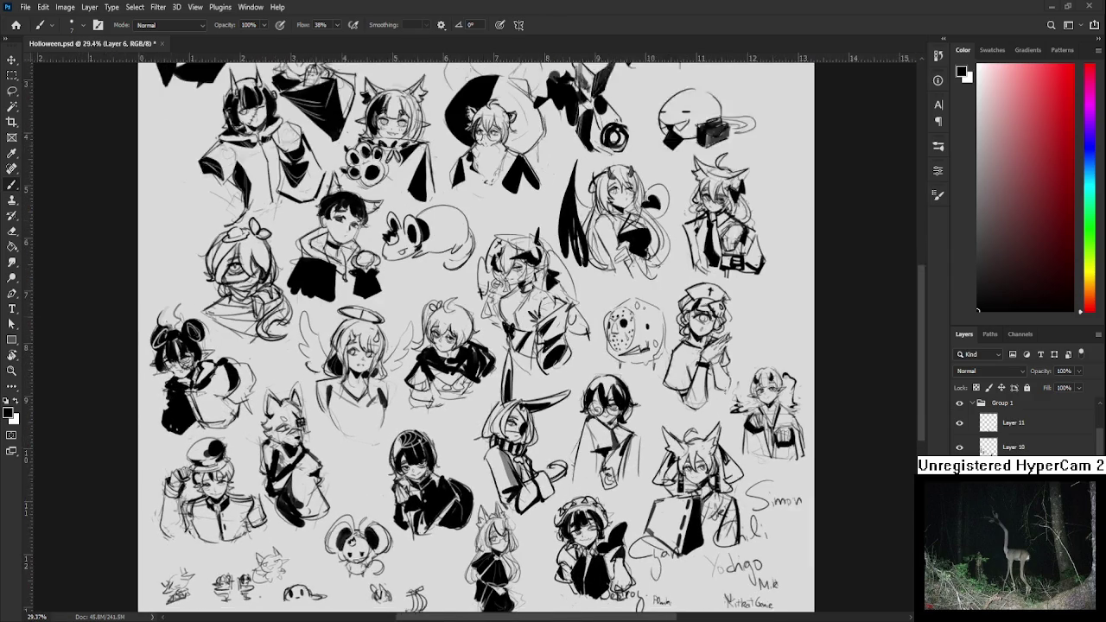
pyautogui.scroll(-1, 448, 584)
pyautogui.scroll(-1, 475, 337)
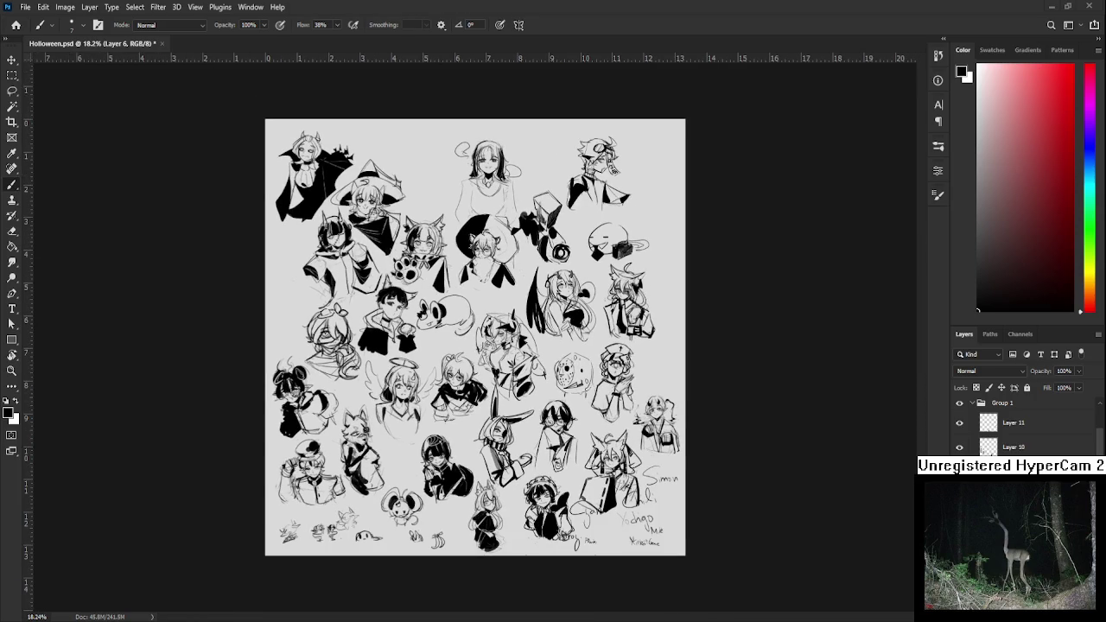
pyautogui.scroll(1, 480, 408)
pyautogui.scroll(1, 481, 408)
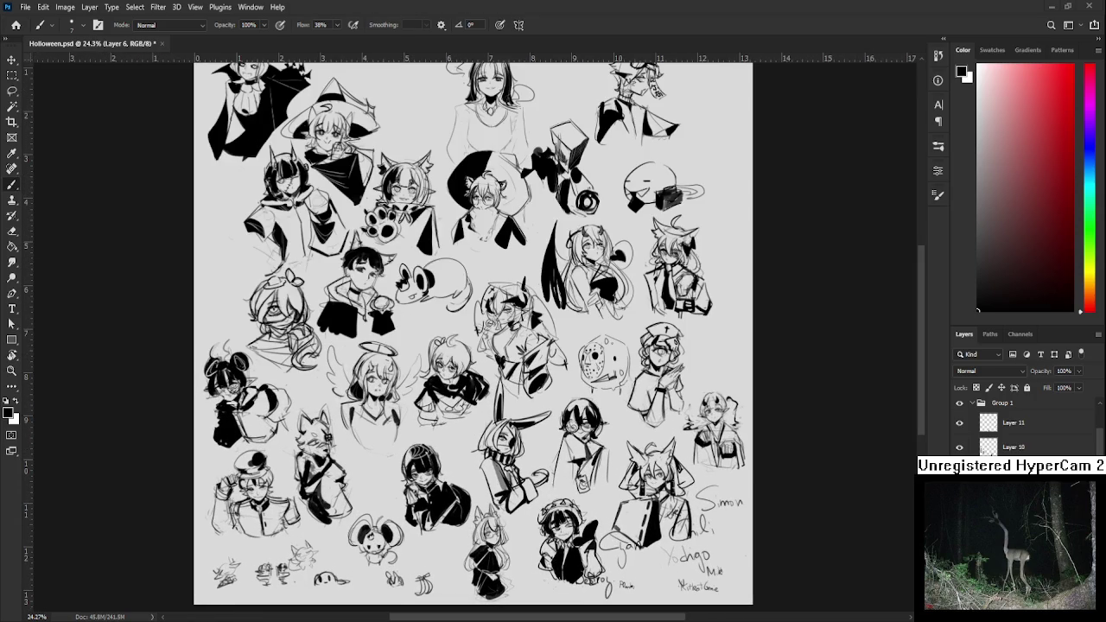
pyautogui.scroll(-1, 491, 570)
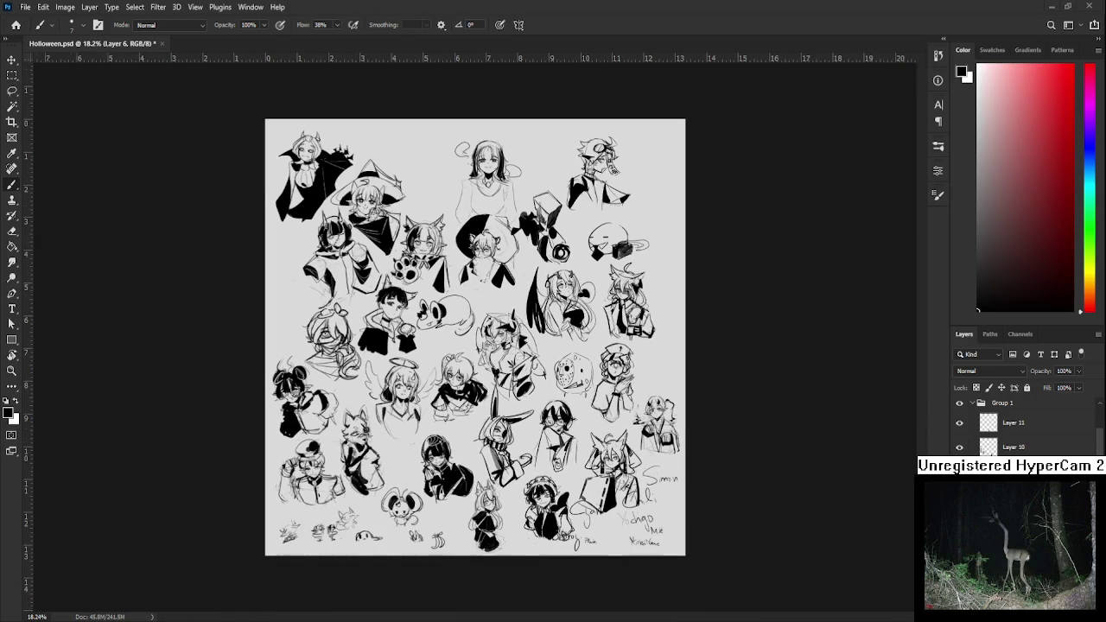
pyautogui.scroll(1, 481, 567)
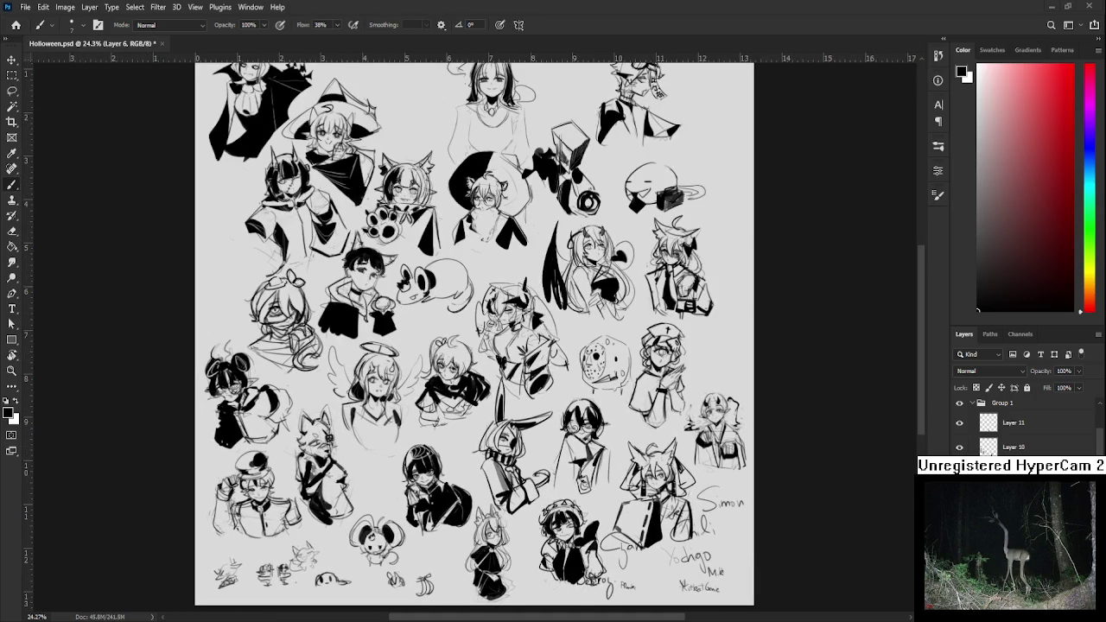
pyautogui.scroll(-2, 480, 448)
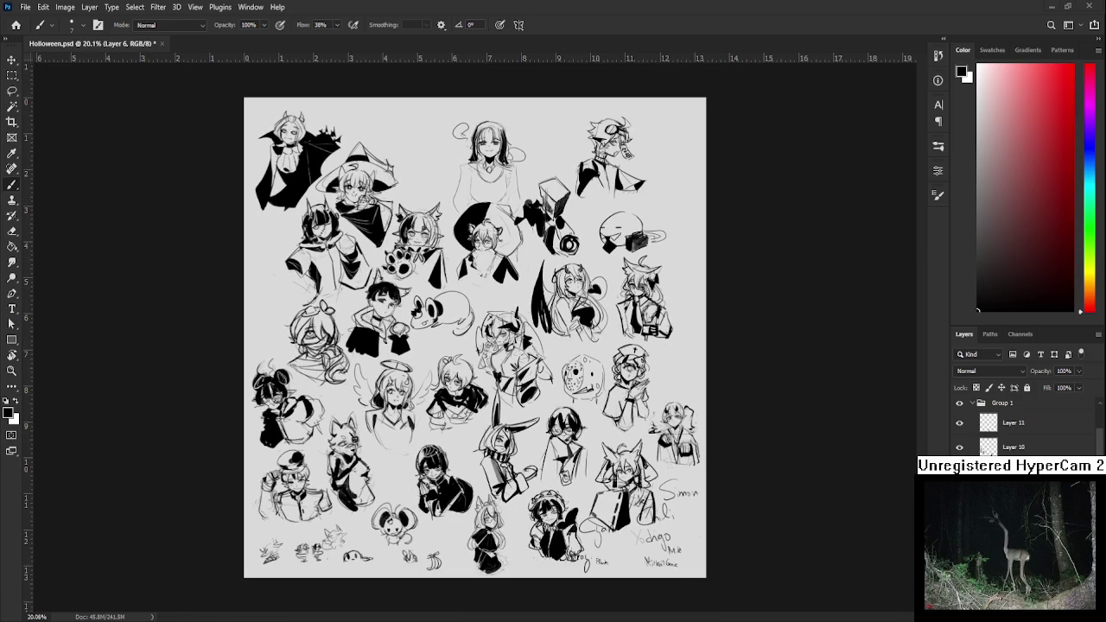
pyautogui.scroll(1, 1011, 424)
pyautogui.click(970, 430)
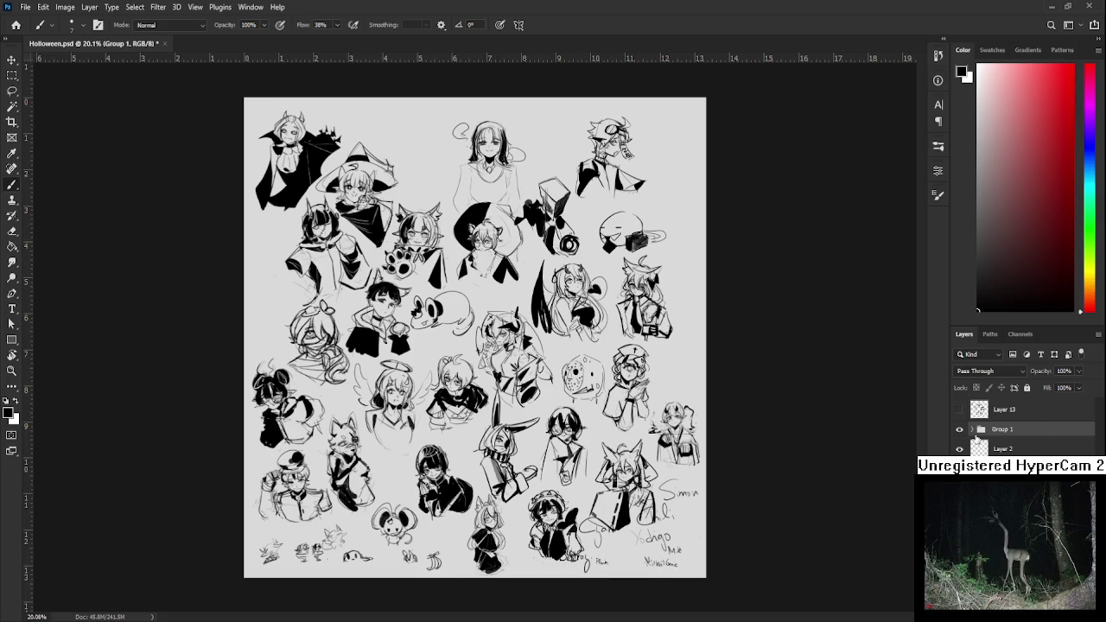
# Hide Group 1, show and activate Layer 13, and pan to centre the six busts
pyautogui.click(959, 429)
pyautogui.click(959, 410)
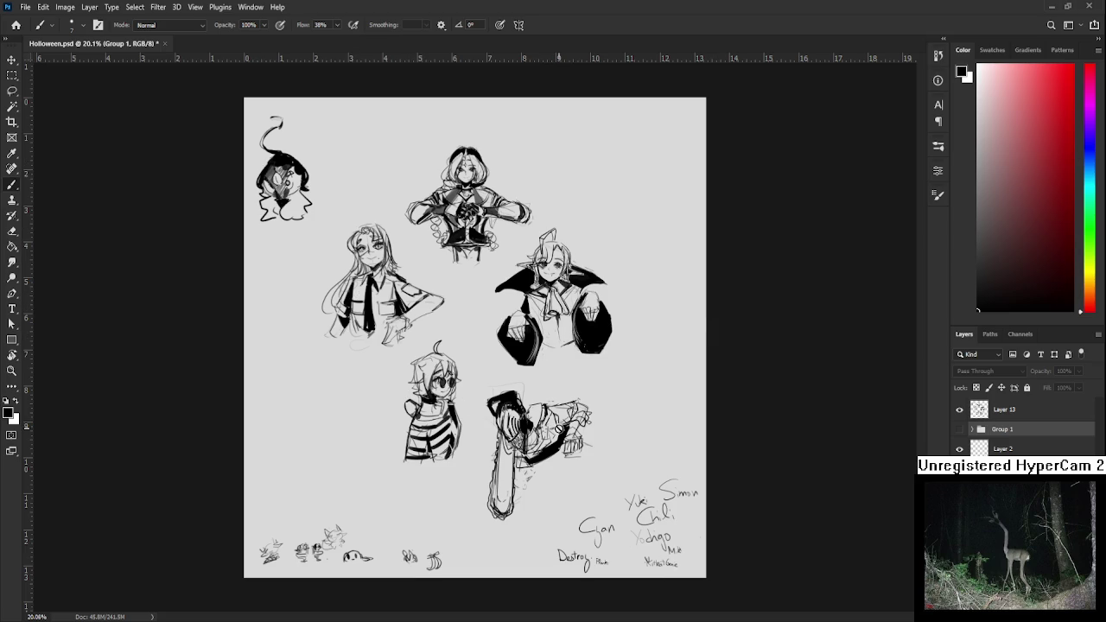
pyautogui.scroll(1, 553, 415)
pyautogui.scroll(1, 553, 415)
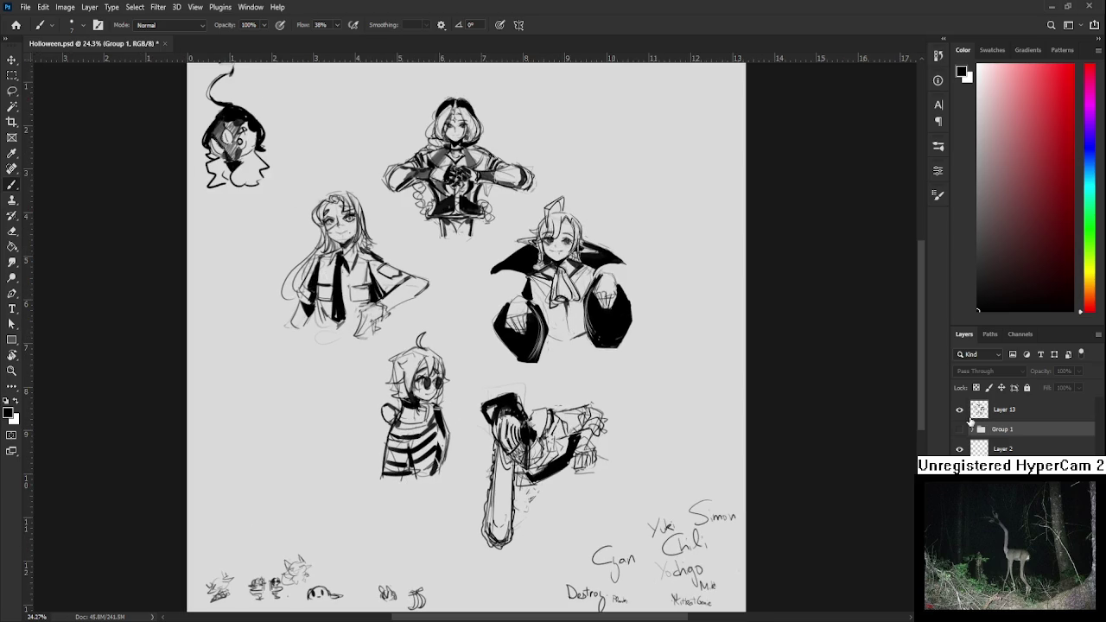
pyautogui.click(968, 414)
pyautogui.click(959, 409)
pyautogui.click(959, 410)
pyautogui.moveTo(396, 264); pyautogui.dragTo(459, 350)
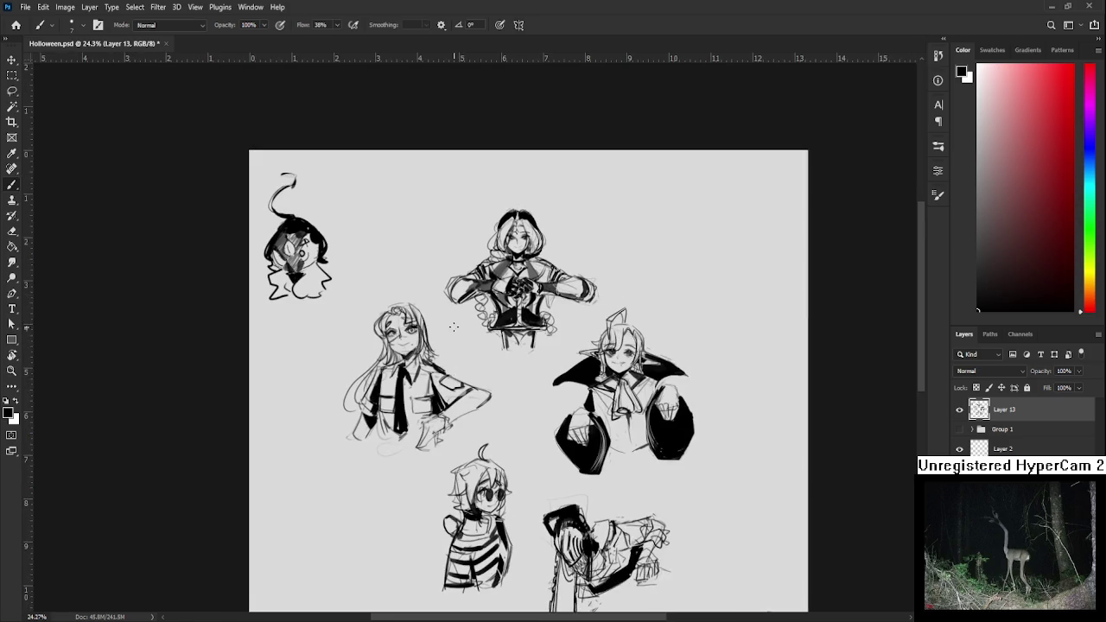
pyautogui.press('l')
pyautogui.moveTo(437, 171)
pyautogui.mouseDown()
pyautogui.moveTo(438, 329)
pyautogui.moveTo(405, 301)
pyautogui.mouseUp()
pyautogui.hotkey('ctrl', 't')
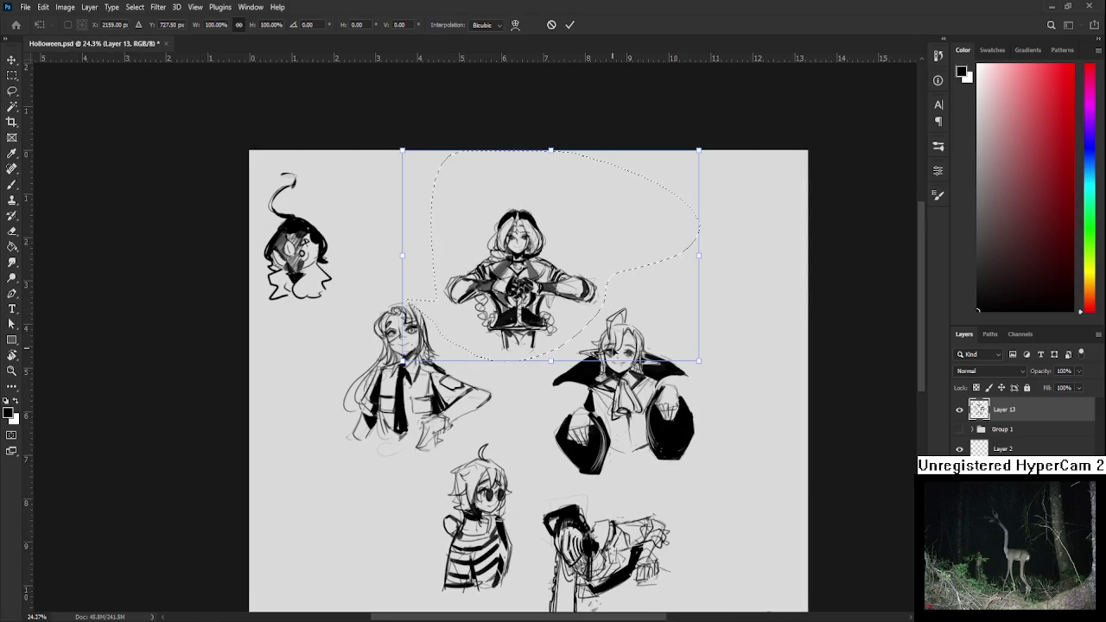
pyautogui.press('Return')
pyautogui.hotkey('ctrl', 'd')
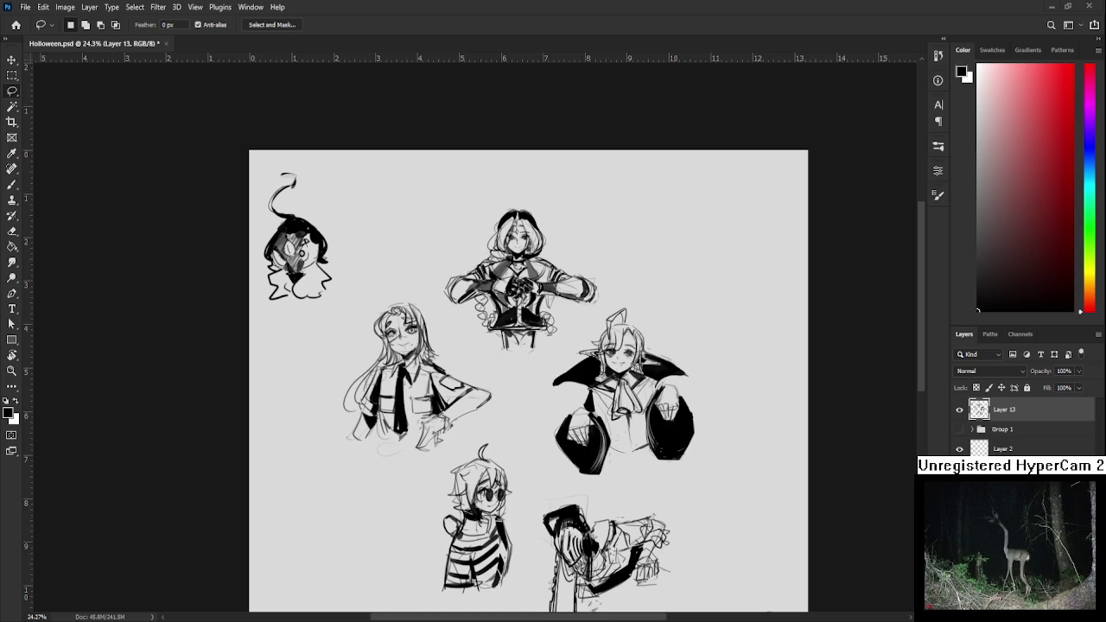
# Place the chibi cat image on the sheet, scaled to about 52%, at the right edge
pyautogui.moveTo(1105, 361); pyautogui.dragTo(598, 362)
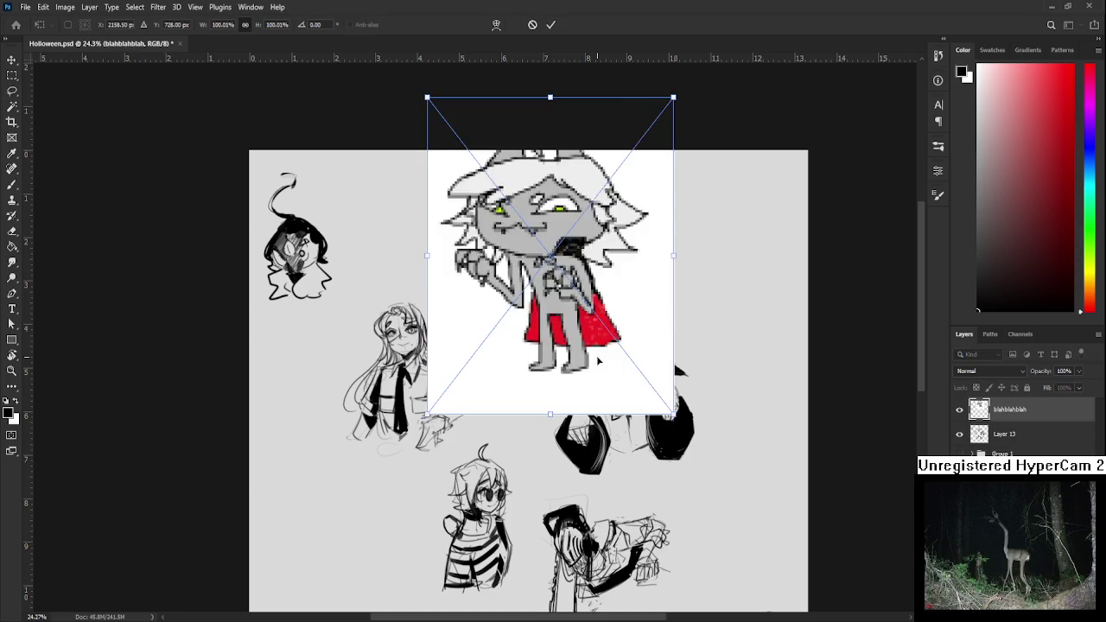
pyautogui.scroll(-2, 598, 361)
pyautogui.moveTo(582, 74); pyautogui.dragTo(498, 192)
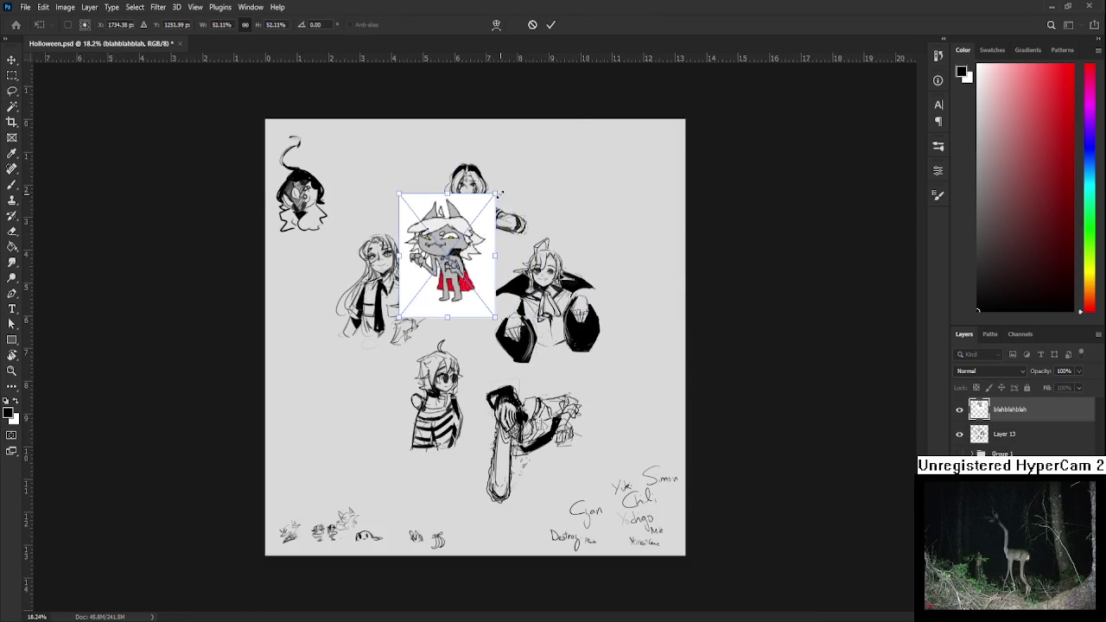
pyautogui.moveTo(450, 255); pyautogui.dragTo(650, 298)
pyautogui.press('Return')
pyautogui.press('l')
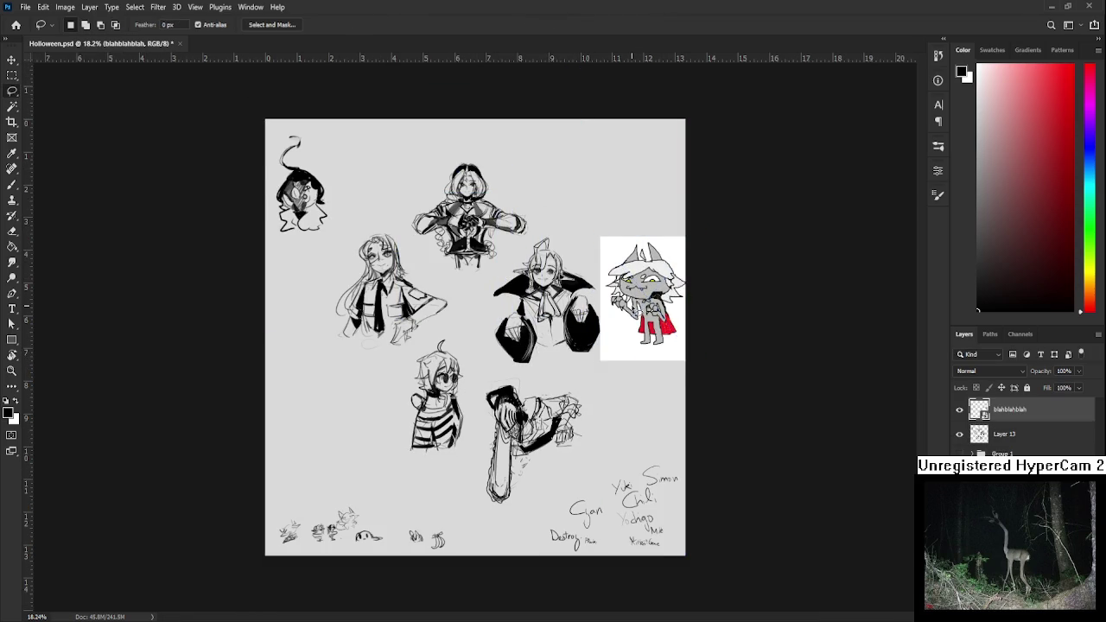
pyautogui.scroll(2, 605, 320)
pyautogui.scroll(1, 605, 320)
# Inspect the placed chibi cat image, then delete its blahblahblah layer
pyautogui.scroll(2, 597, 346)
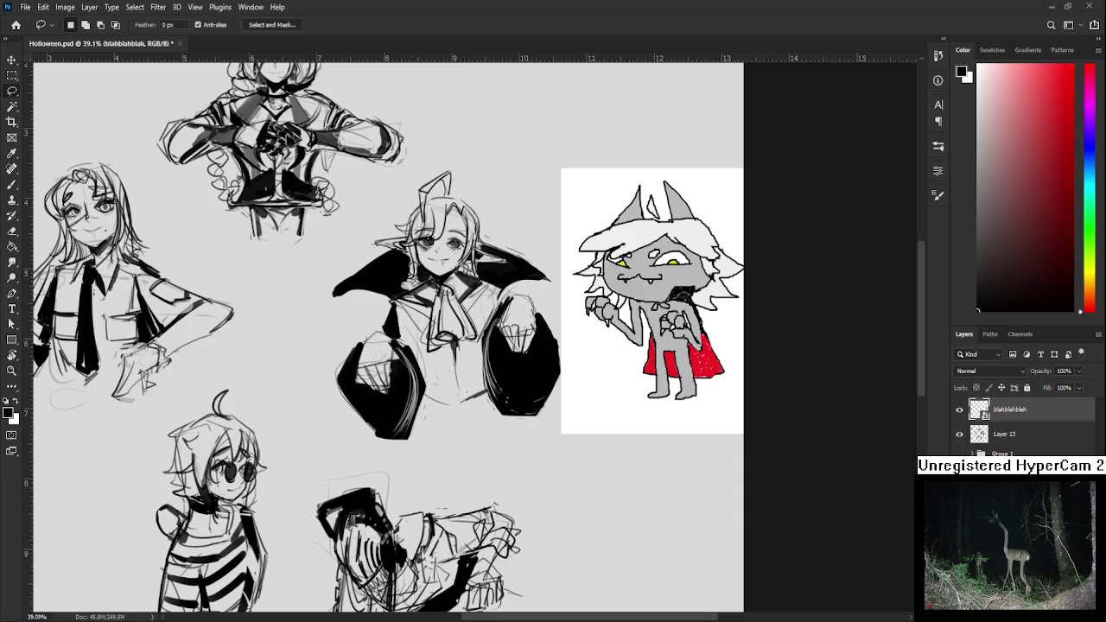
pyautogui.hotkey('ctrl', '0')
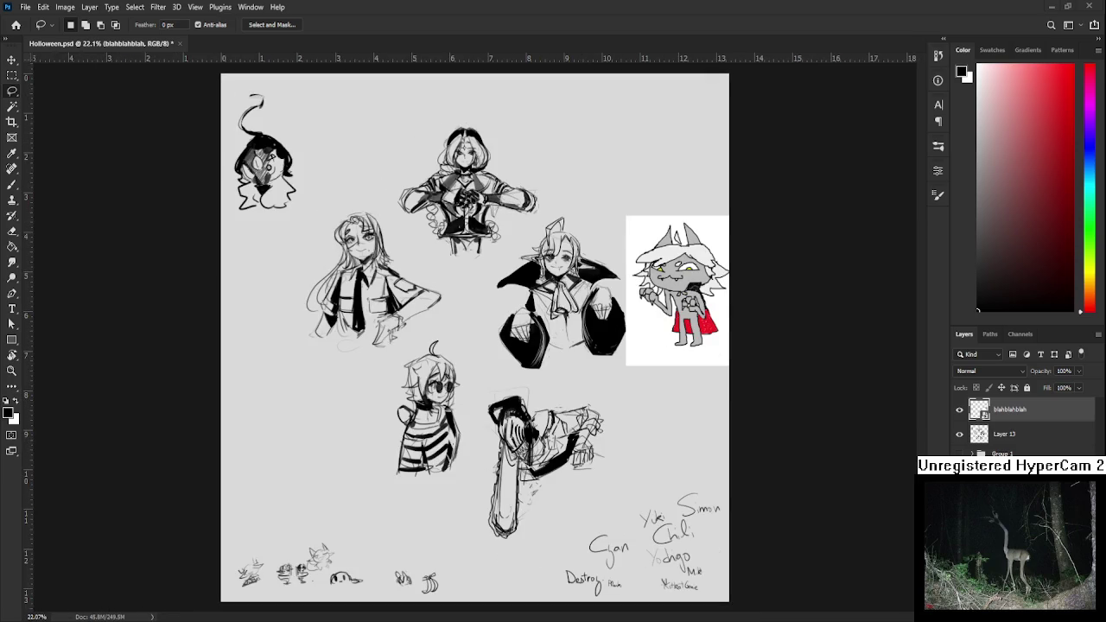
pyautogui.scroll(2, 636, 285)
pyautogui.scroll(2, 636, 285)
pyautogui.scroll(2, 636, 285)
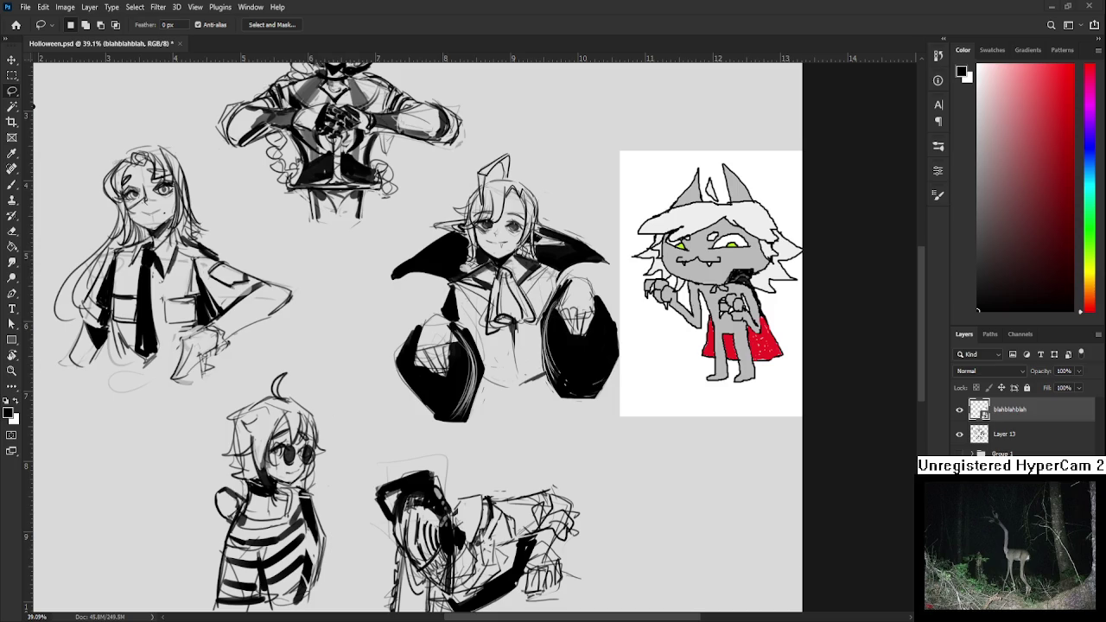
pyautogui.scroll(-3, 415, 337)
pyautogui.scroll(3, 415, 337)
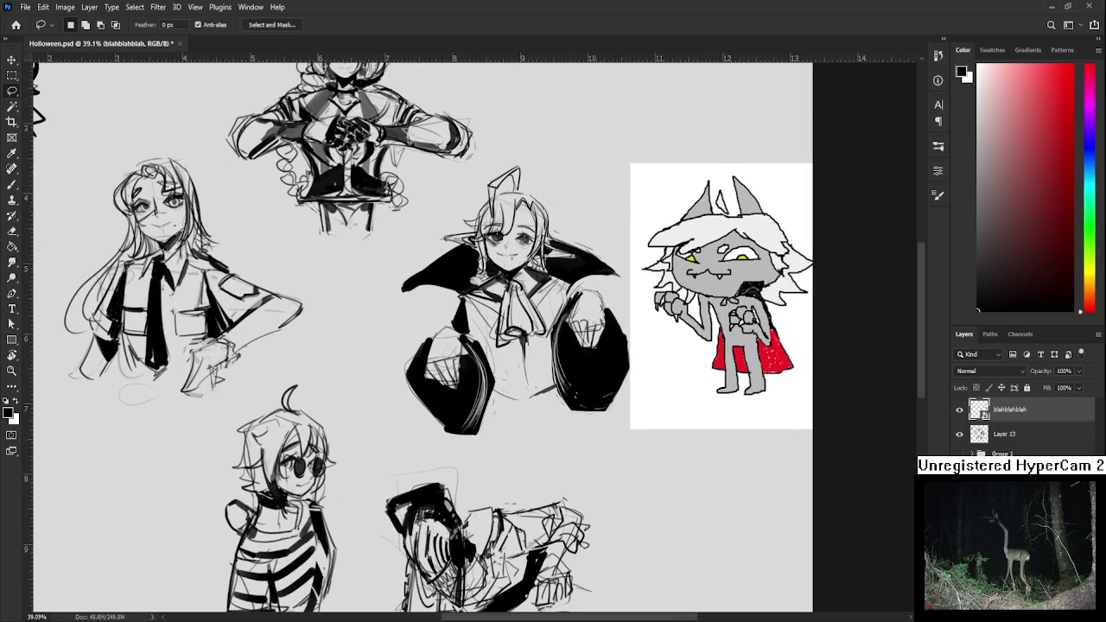
pyautogui.press('Delete')
pyautogui.scroll(-2, 637, 242)
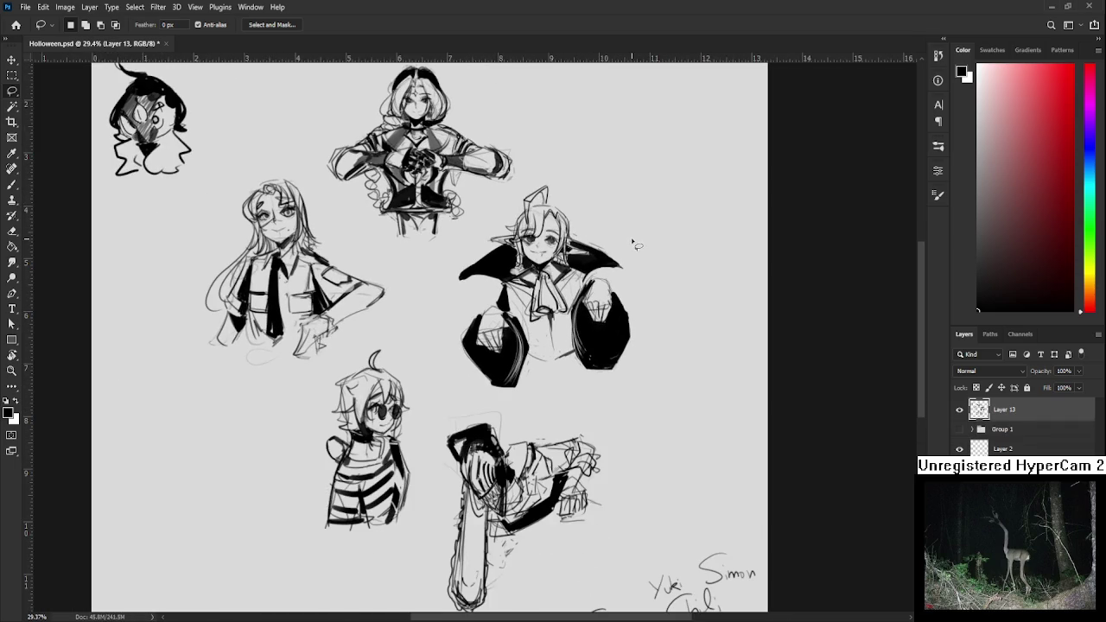
# Lasso the character sketches and shrink them to about 64%
pyautogui.scroll(-2, 633, 240)
pyautogui.scroll(2, 632, 238)
pyautogui.scroll(-1, 625, 240)
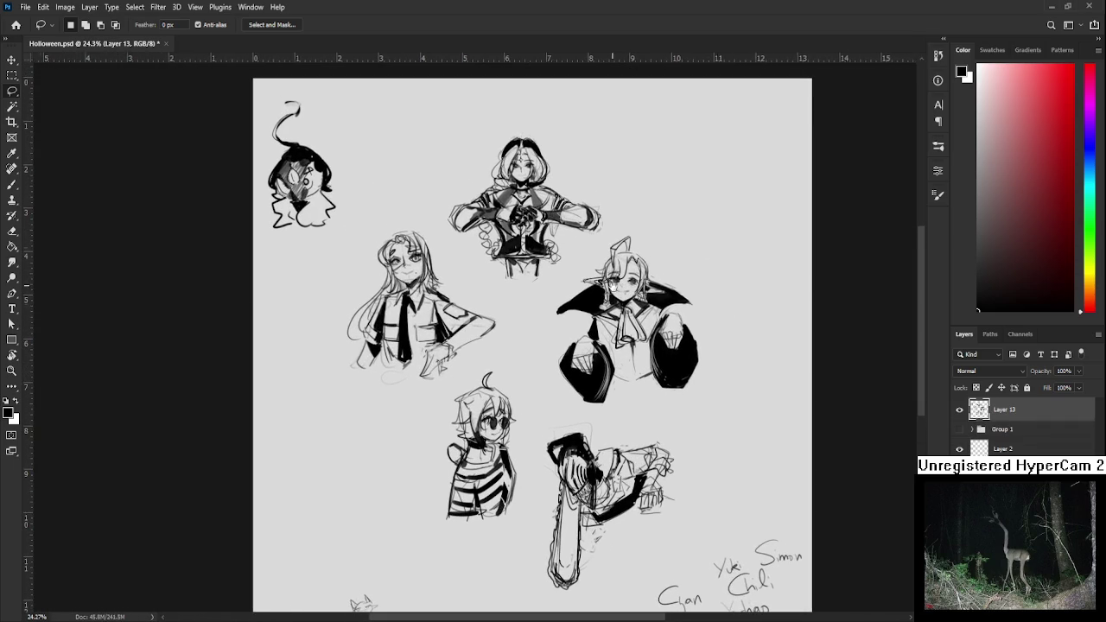
pyautogui.moveTo(388, 160)
pyautogui.mouseDown()
pyautogui.moveTo(307, 399)
pyautogui.moveTo(290, 311)
pyautogui.mouseUp()
pyautogui.hotkey('ctrl', 't')
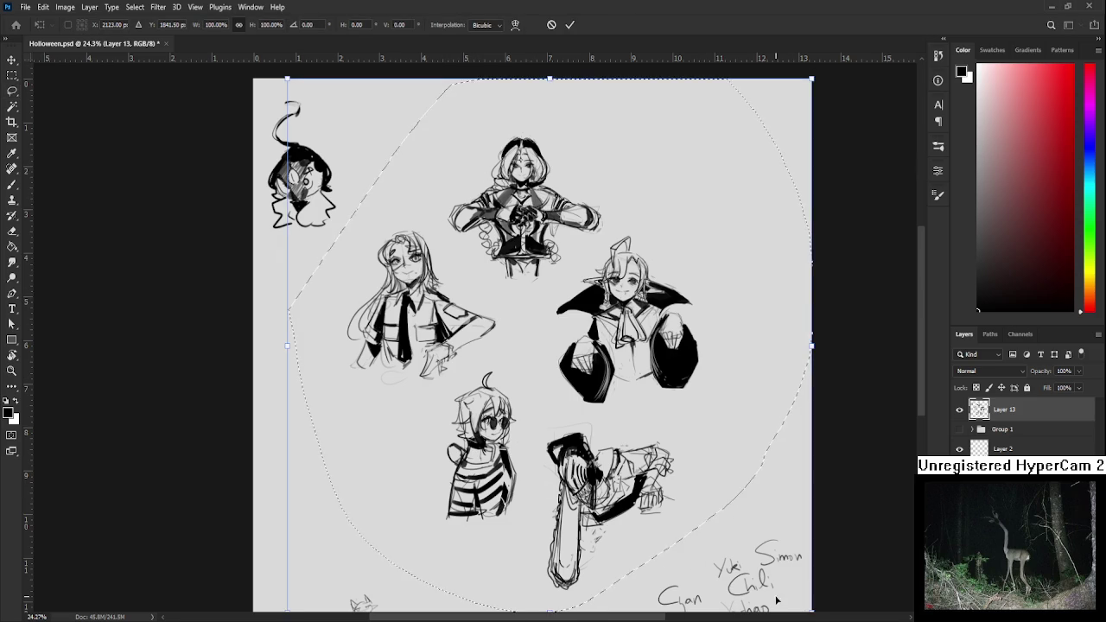
pyautogui.scroll(-2, 800, 448)
pyautogui.moveTo(664, 535)
pyautogui.mouseDown()
pyautogui.moveTo(524, 379)
pyautogui.moveTo(589, 425)
pyautogui.moveTo(508, 433)
pyautogui.moveTo(576, 478)
pyautogui.mouseUp()
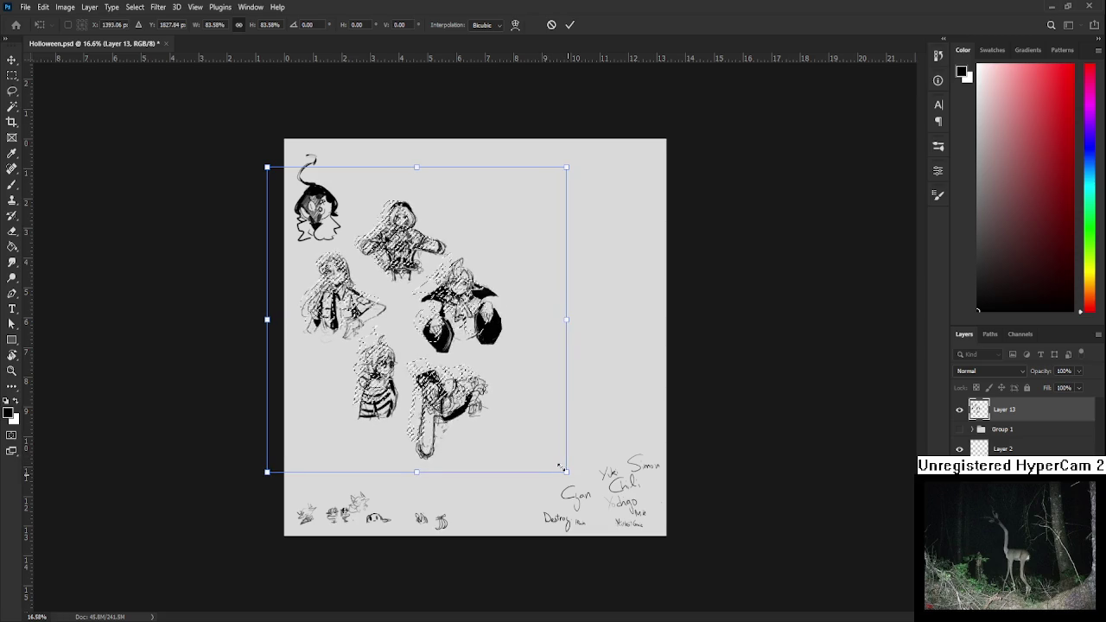
pyautogui.press('Return')
pyautogui.hotkey('ctrl', '0')
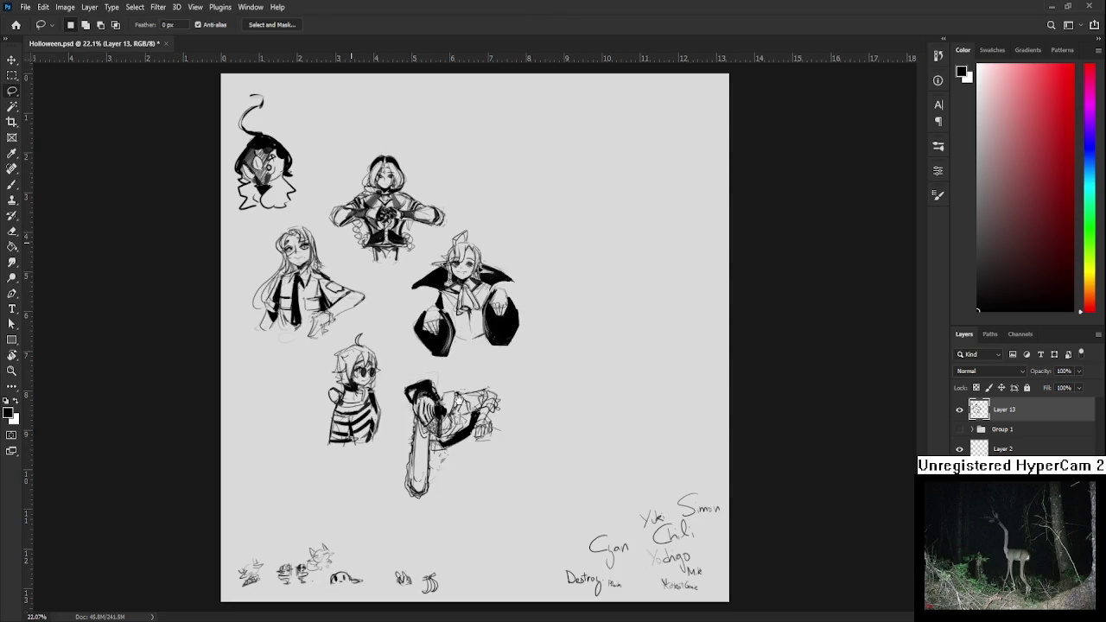
# Scale the sketch group further to about 88% and shift it slightly left
pyautogui.moveTo(372, 185)
pyautogui.mouseDown()
pyautogui.moveTo(263, 475)
pyautogui.moveTo(494, 563)
pyautogui.moveTo(712, 330)
pyautogui.moveTo(557, 185)
pyautogui.moveTo(497, 273)
pyautogui.moveTo(411, 246)
pyautogui.mouseUp()
pyautogui.hotkey('ctrl', 't')
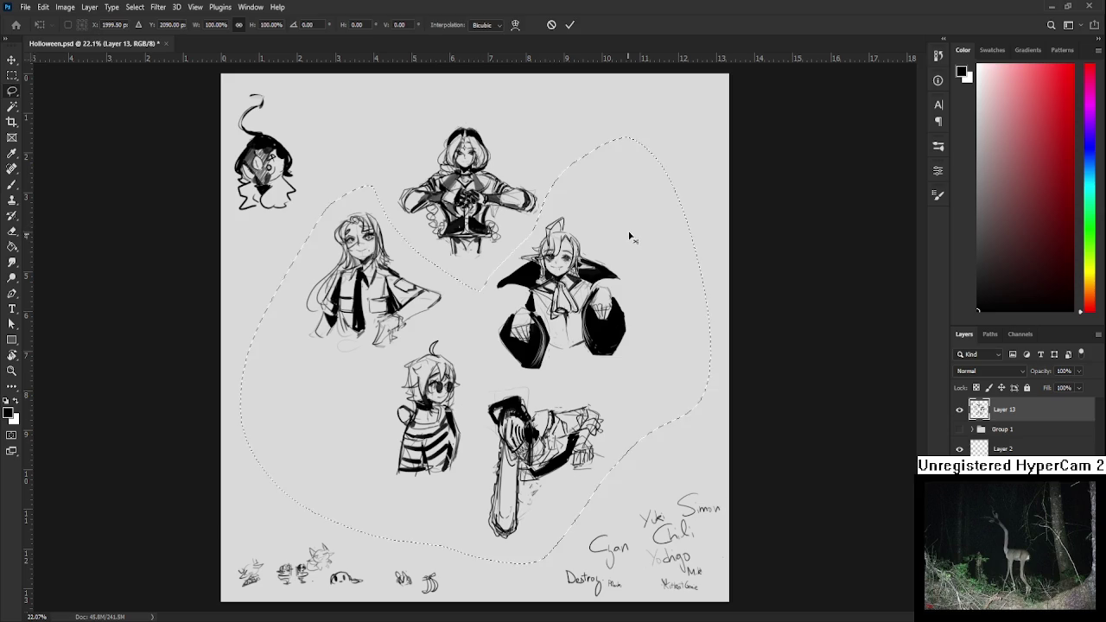
pyautogui.moveTo(709, 137); pyautogui.dragTo(654, 190)
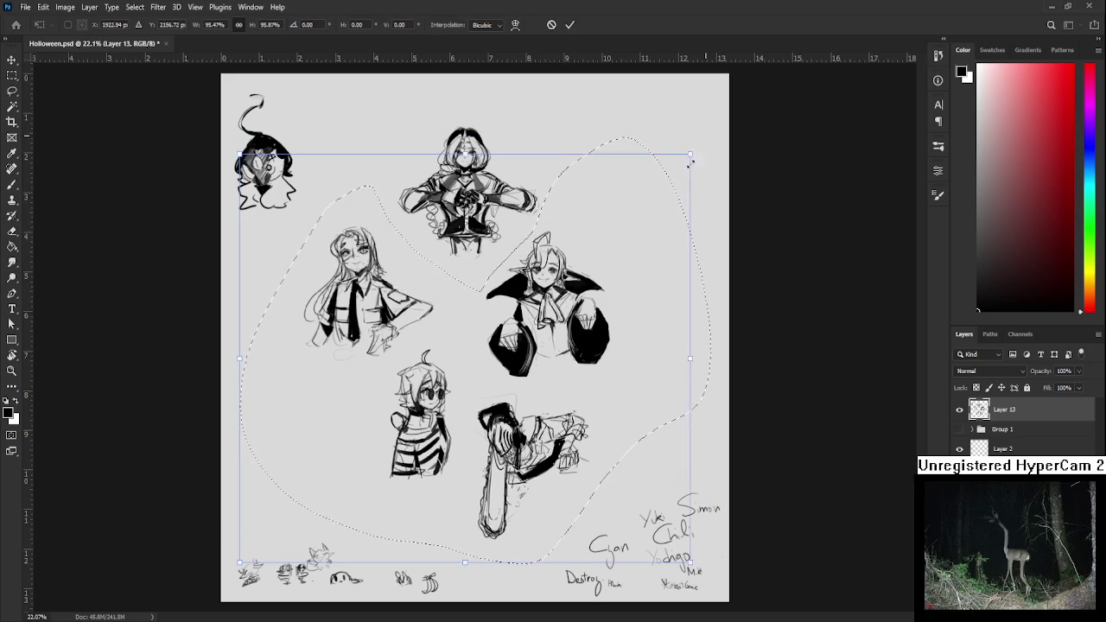
pyautogui.moveTo(484, 408); pyautogui.dragTo(432, 404)
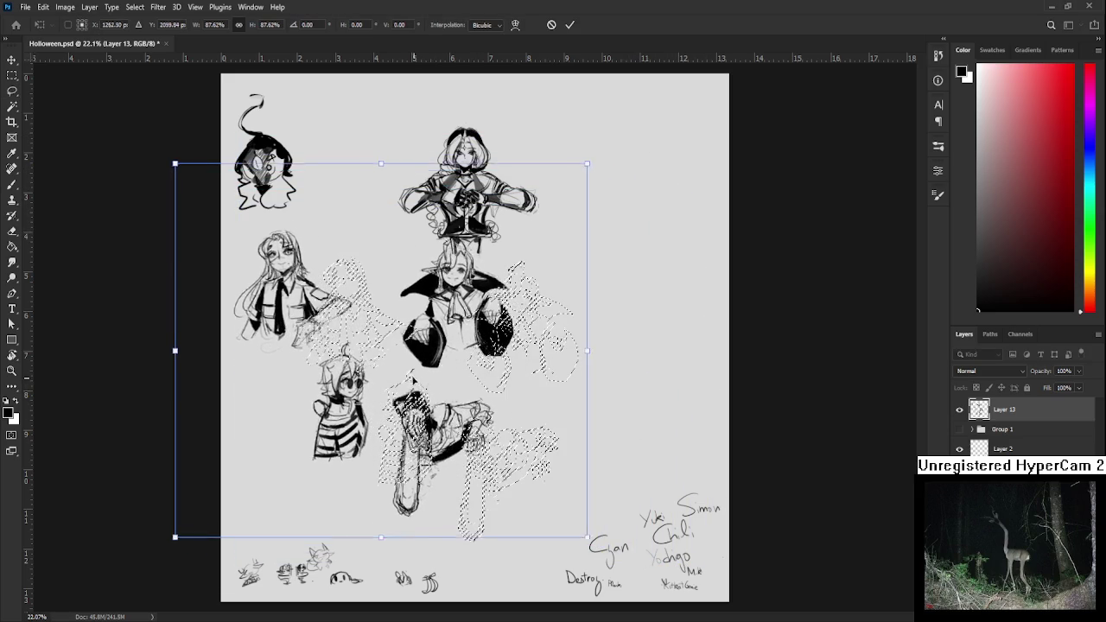
pyautogui.press('Return')
pyautogui.hotkey('ctrl', 'd')
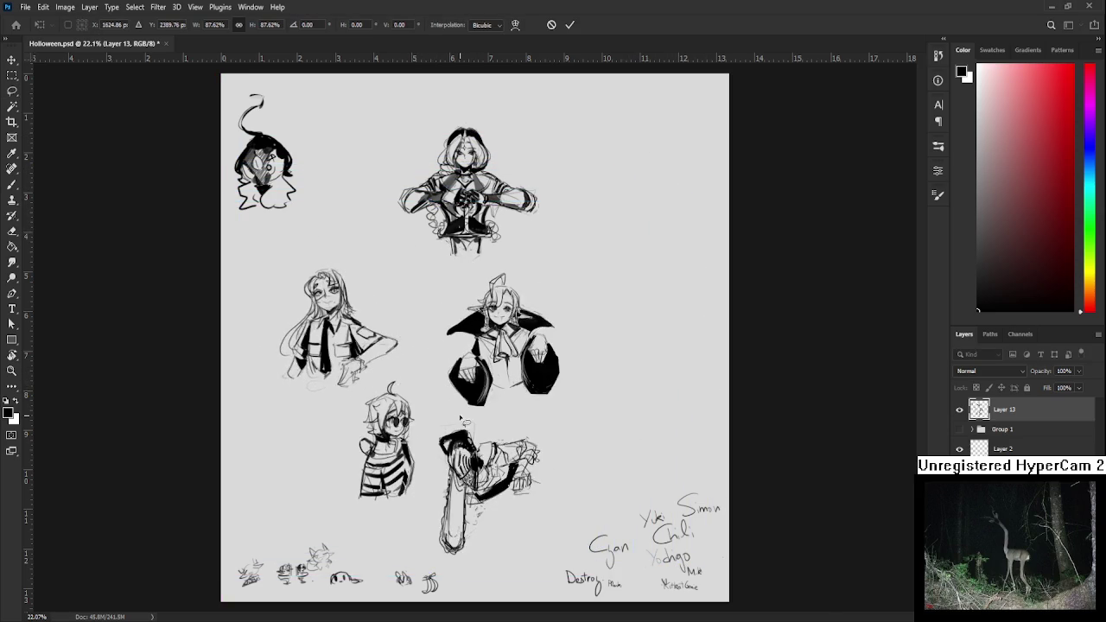
pyautogui.scroll(2, 438, 311)
# Move two individual character sketches, including the left middle one, up and right
pyautogui.moveTo(438, 313); pyautogui.dragTo(703, 321)
pyautogui.moveTo(575, 235)
pyautogui.mouseDown()
pyautogui.moveTo(484, 273)
pyautogui.moveTo(549, 248)
pyautogui.moveTo(422, 413)
pyautogui.moveTo(553, 470)
pyautogui.moveTo(621, 265)
pyautogui.moveTo(547, 248)
pyautogui.mouseUp()
pyautogui.hotkey('ctrl', 't')
pyautogui.moveTo(657, 302)
pyautogui.mouseDown()
pyautogui.moveTo(730, 285)
pyautogui.moveTo(695, 294)
pyautogui.moveTo(730, 305)
pyautogui.moveTo(697, 292)
pyautogui.mouseUp()
pyautogui.press('Return')
pyautogui.moveTo(440, 443)
pyautogui.mouseDown()
pyautogui.moveTo(366, 508)
pyautogui.moveTo(224, 335)
pyautogui.moveTo(440, 442)
pyautogui.mouseUp()
pyautogui.hotkey('ctrl', 't')
pyautogui.moveTo(354, 464); pyautogui.dragTo(406, 330)
pyautogui.press('Return')
# Move the striped character sketch higher on the sheet
pyautogui.scroll(-2, 439, 369)
pyautogui.scroll(-2, 439, 370)
pyautogui.moveTo(378, 289)
pyautogui.mouseDown()
pyautogui.moveTo(309, 423)
pyautogui.moveTo(437, 432)
pyautogui.mouseUp()
pyautogui.moveTo(389, 415); pyautogui.dragTo(402, 289)
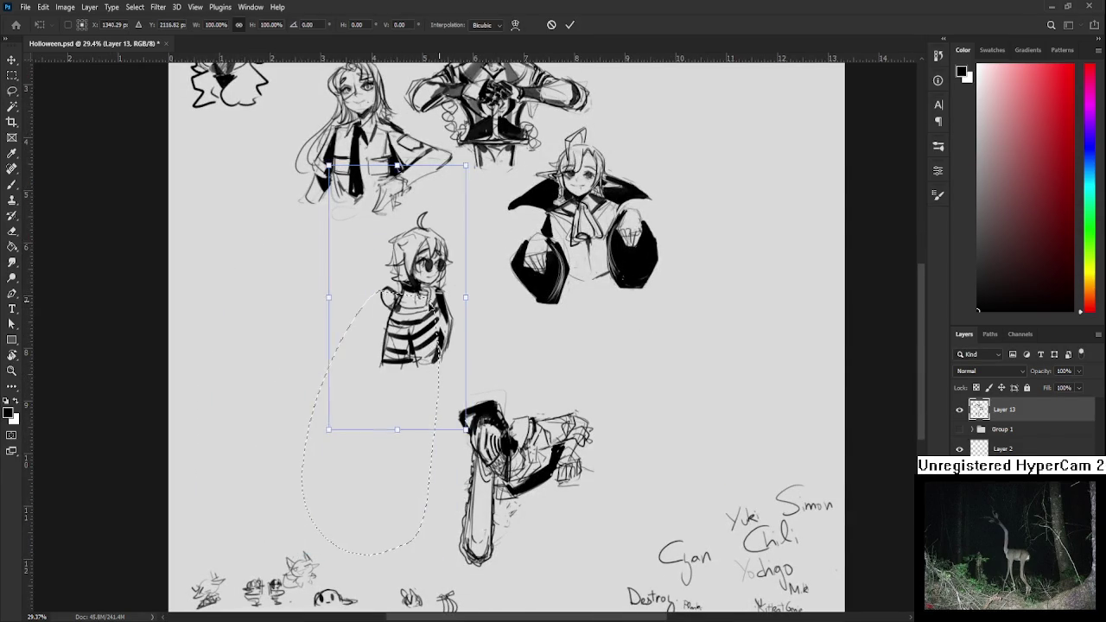
pyautogui.press('Return')
# Lasso the chainsaw character sketch and move it to the page's upper right
pyautogui.moveTo(493, 349); pyautogui.dragTo(642, 546)
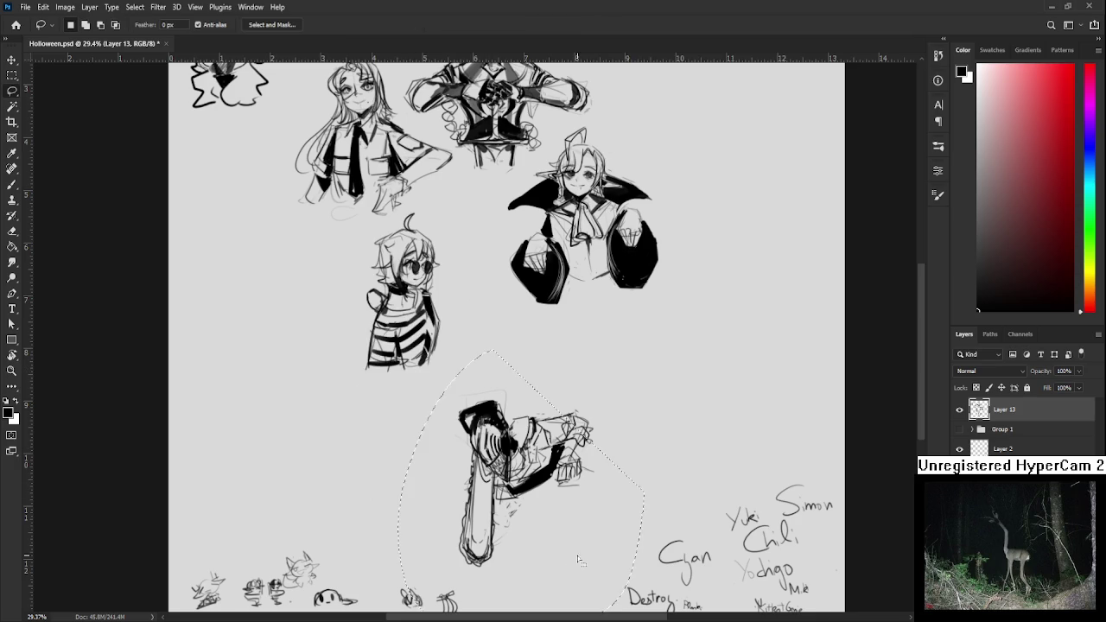
pyautogui.moveTo(548, 587)
pyautogui.mouseDown()
pyautogui.moveTo(573, 352)
pyautogui.moveTo(599, 522)
pyautogui.mouseUp()
pyautogui.hotkey('ctrl', 't')
pyautogui.moveTo(518, 484); pyautogui.dragTo(519, 329)
pyautogui.scroll(3, 518, 346)
pyautogui.moveTo(510, 518)
pyautogui.mouseDown()
pyautogui.moveTo(328, 527)
pyautogui.moveTo(670, 327)
pyautogui.moveTo(618, 262)
pyautogui.mouseUp()
pyautogui.scroll(2, 328, 527)
# Commit the chainsaw move and trim the vampire's collar tips with a size-25 eraser
pyautogui.press('Return')
pyautogui.scroll(2, 644, 443)
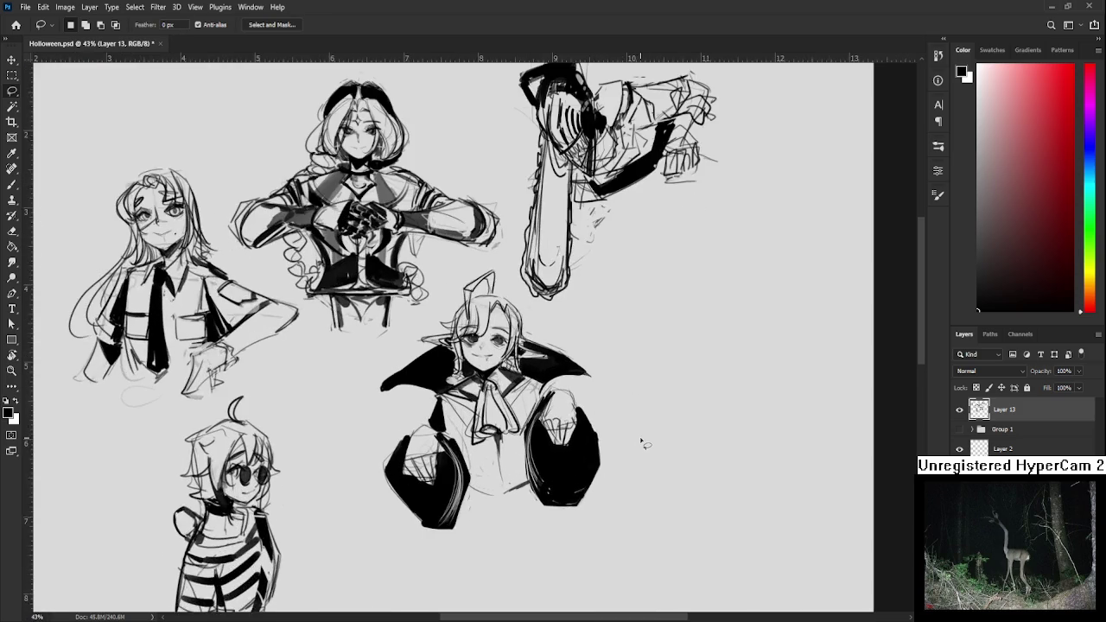
pyautogui.scroll(2, 639, 444)
pyautogui.scroll(2, 557, 386)
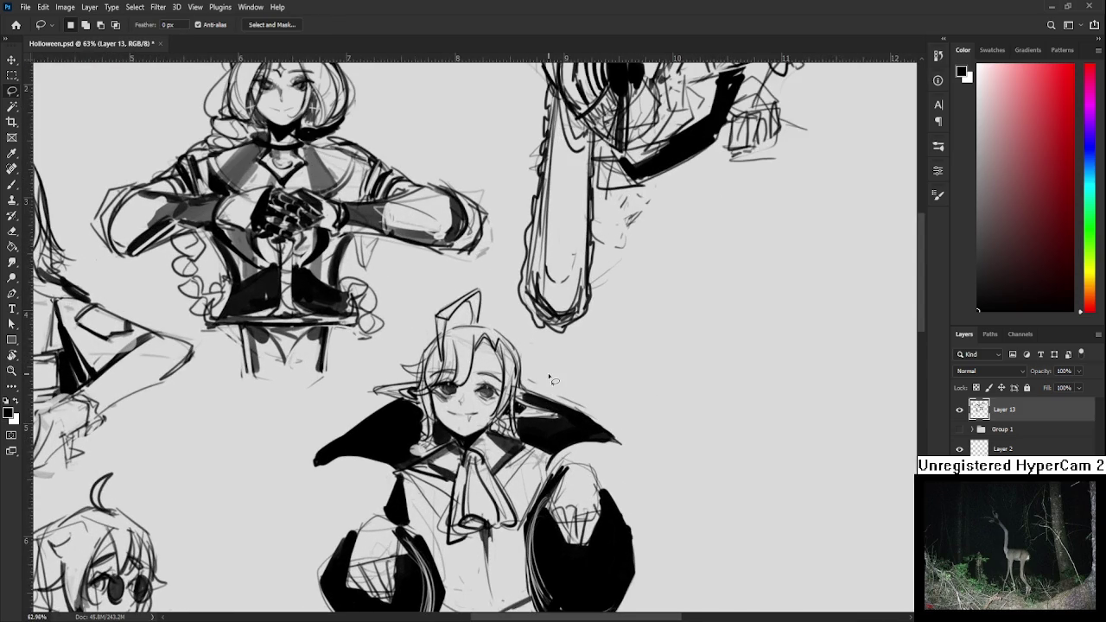
pyautogui.press('e')
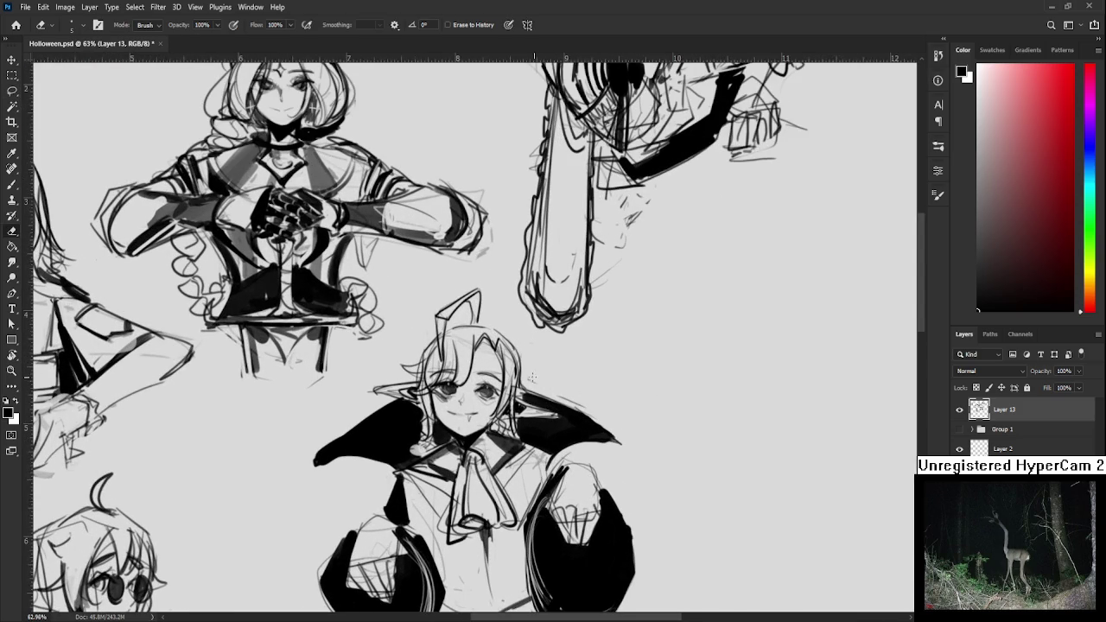
pyautogui.press(']')
pyautogui.press(']')
pyautogui.press(']')
pyautogui.moveTo(585, 453); pyautogui.dragTo(615, 442)
pyautogui.moveTo(318, 463); pyautogui.dragTo(381, 469)
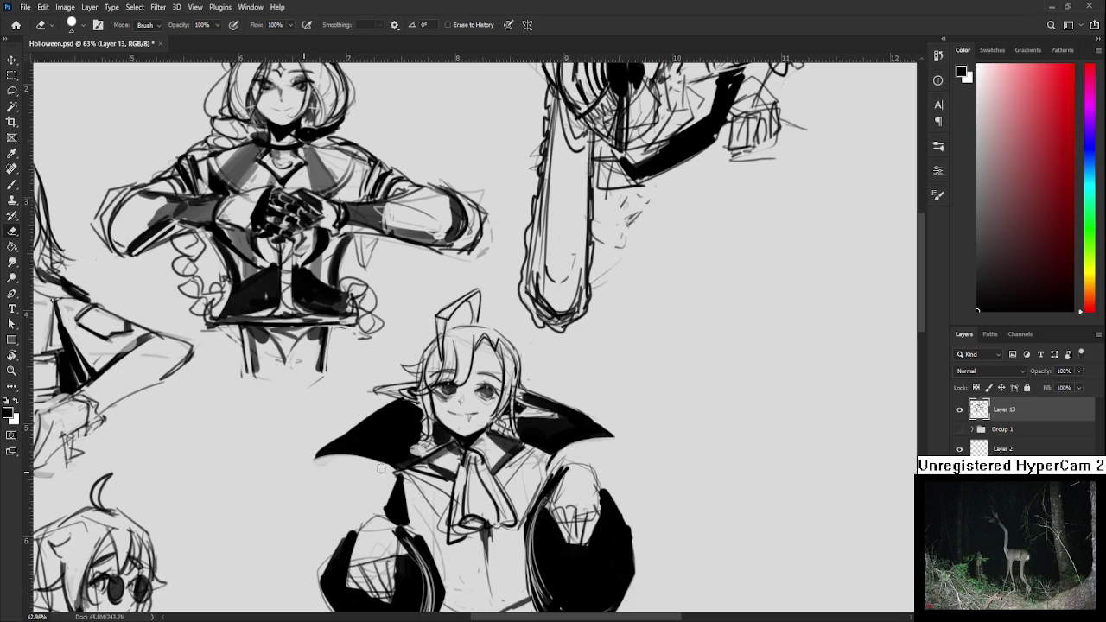
pyautogui.moveTo(342, 433)
pyautogui.mouseDown()
pyautogui.moveTo(317, 457)
pyautogui.moveTo(329, 408)
pyautogui.mouseUp()
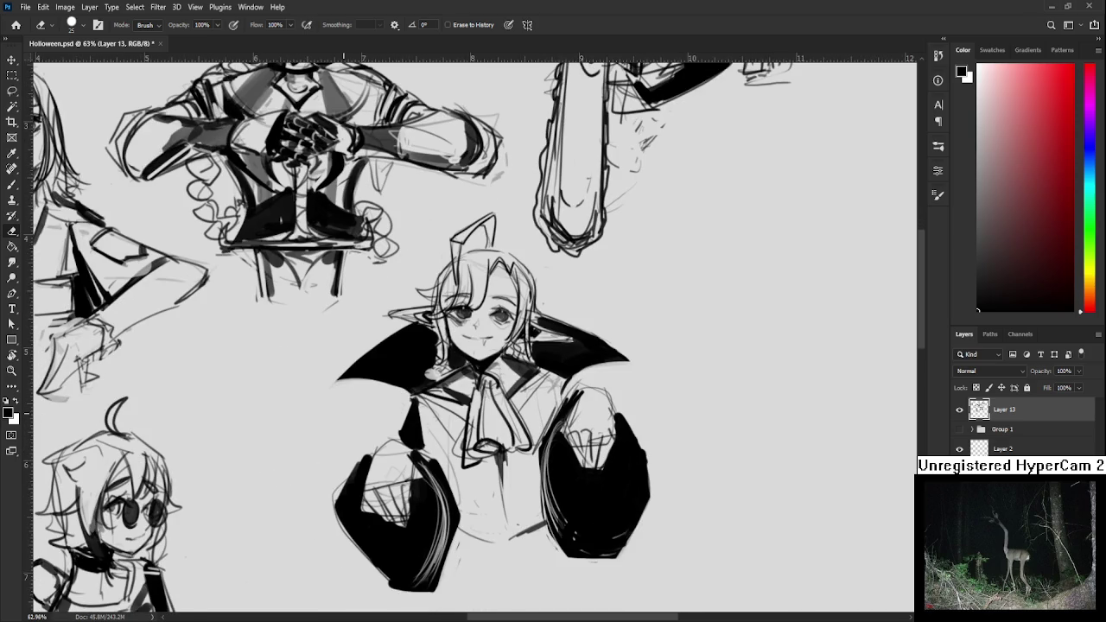
# Fill the vampire's sleeve gap black with a size-20 brush and lighten its edge
pyautogui.scroll(-2, 350, 419)
pyautogui.press('b')
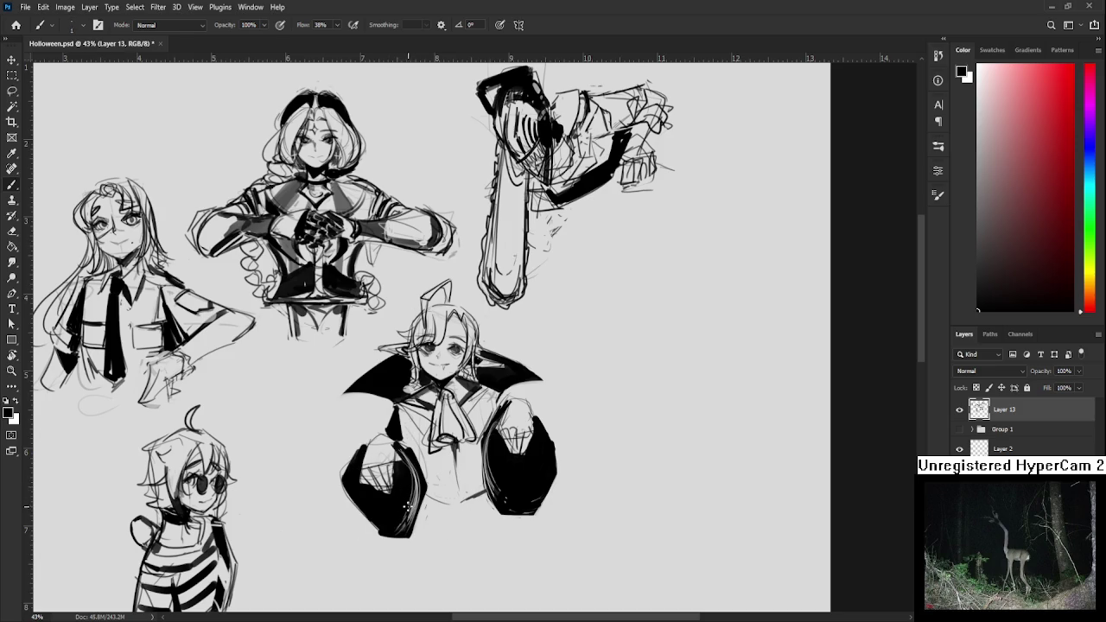
pyautogui.press(']')
pyautogui.press(']')
pyautogui.moveTo(414, 515); pyautogui.dragTo(399, 533)
pyautogui.press('e')
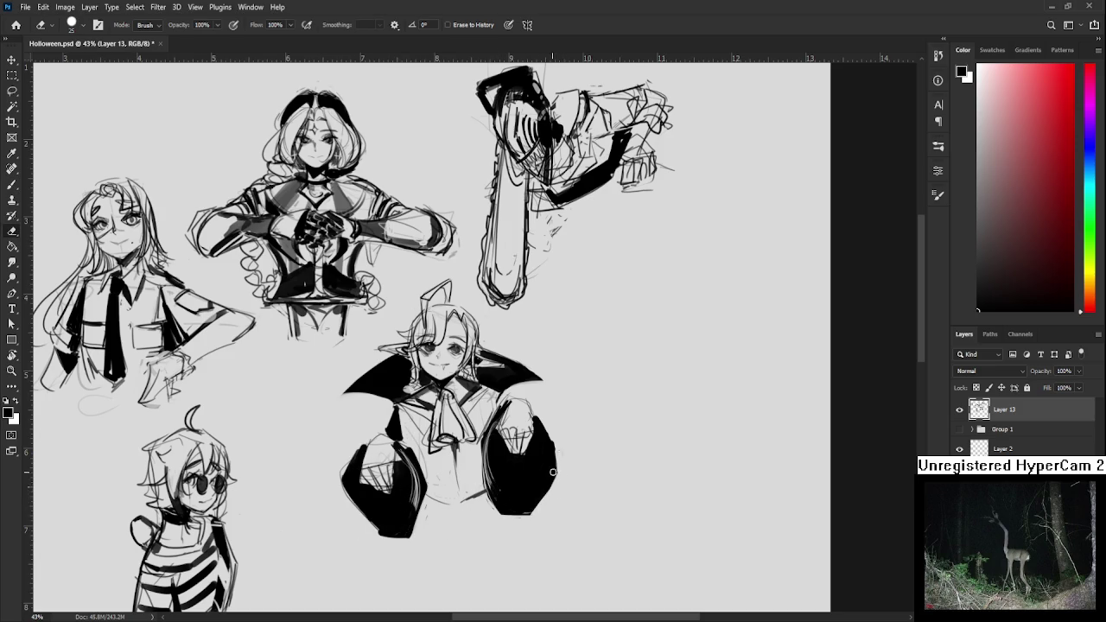
pyautogui.moveTo(544, 422); pyautogui.dragTo(562, 466)
# Lasso the caped vampire figure and copy it onto its own Layer 14
pyautogui.moveTo(447, 479); pyautogui.dragTo(452, 513)
pyautogui.scroll(-2, 463, 484)
pyautogui.press('l')
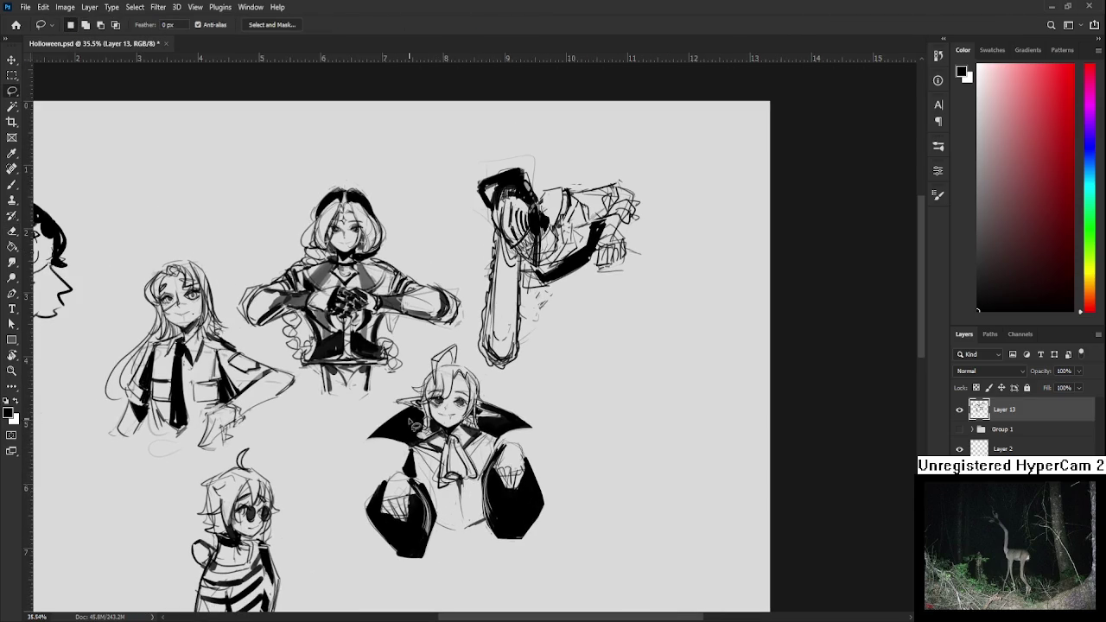
pyautogui.moveTo(422, 359)
pyautogui.mouseDown()
pyautogui.moveTo(474, 357)
pyautogui.moveTo(424, 360)
pyautogui.mouseUp()
pyautogui.hotkey('ctrl', 'j')
pyautogui.click(960, 434)
pyautogui.scroll(-2, 486, 445)
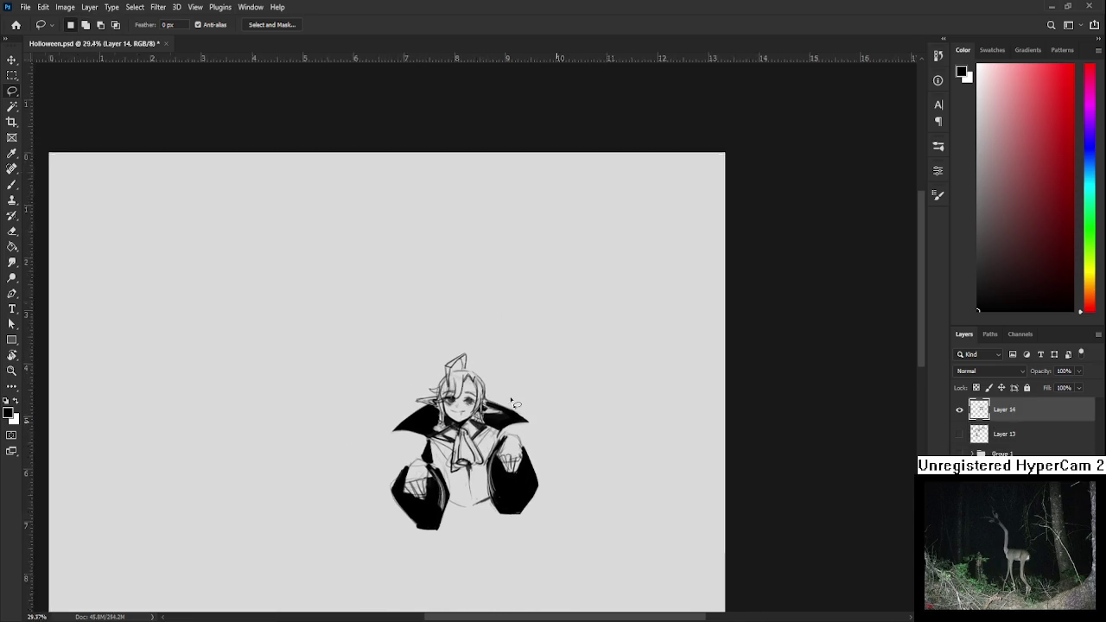
pyautogui.hotkey('ctrl', 't')
pyautogui.moveTo(535, 507); pyautogui.dragTo(580, 543)
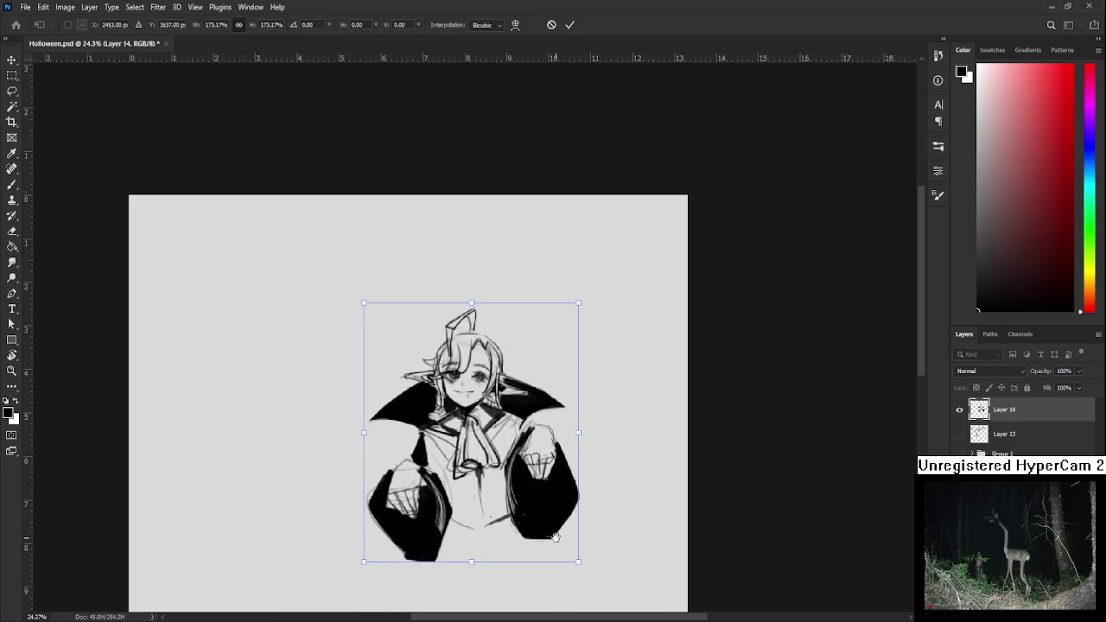
pyautogui.scroll(-2, 570, 518)
pyautogui.moveTo(550, 381); pyautogui.dragTo(513, 381)
pyautogui.press('Return')
pyautogui.press('l')
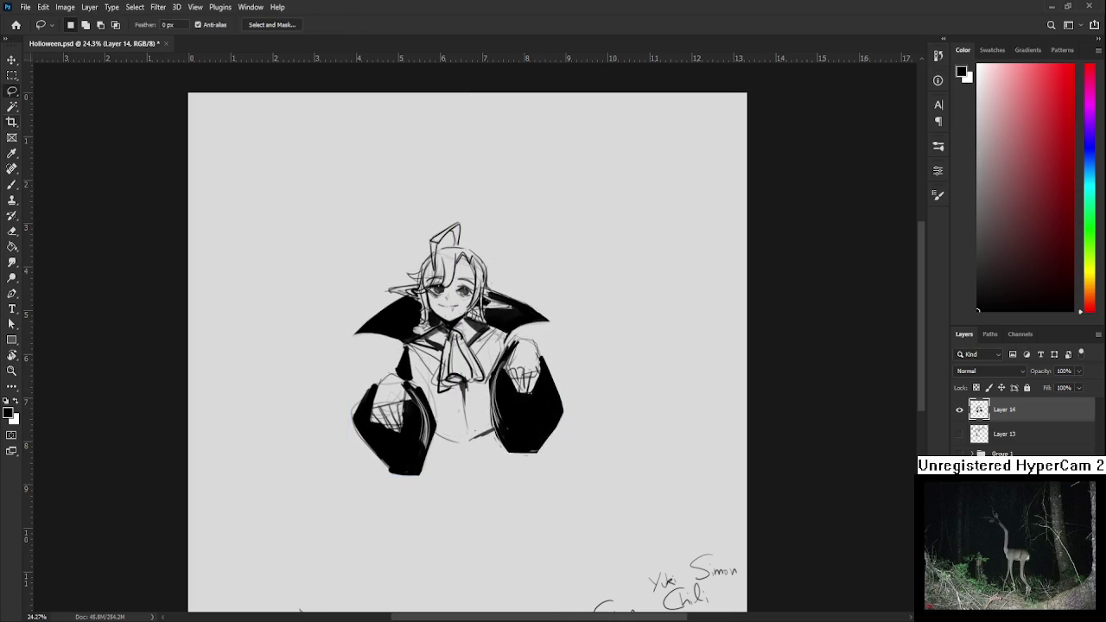
pyautogui.click(13, 124)
pyautogui.moveTo(322, 204); pyautogui.dragTo(605, 500)
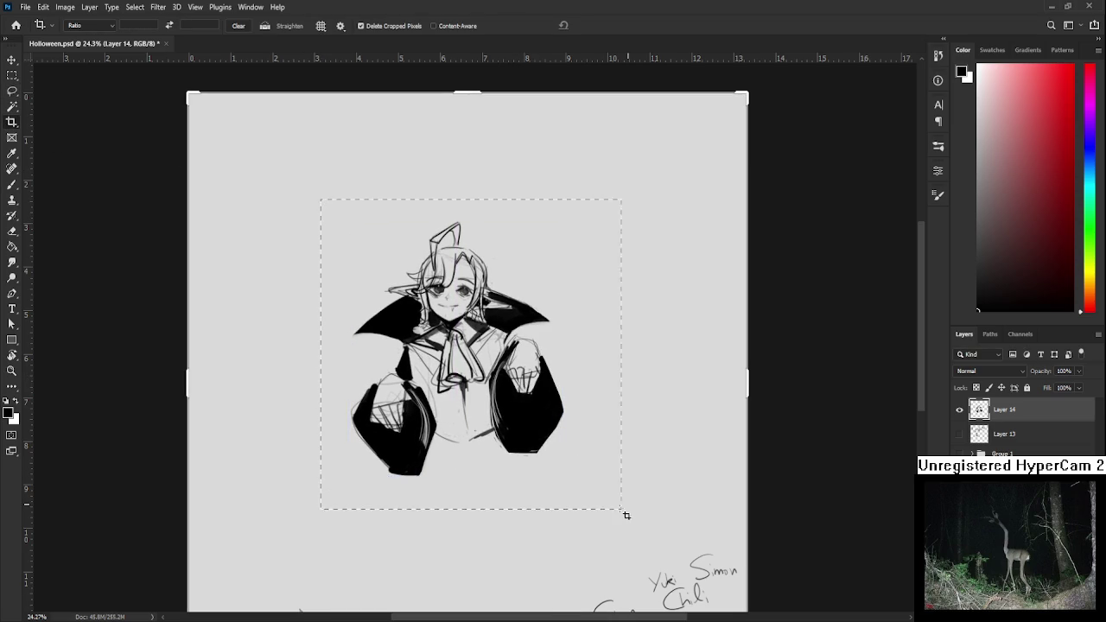
pyautogui.press('Return')
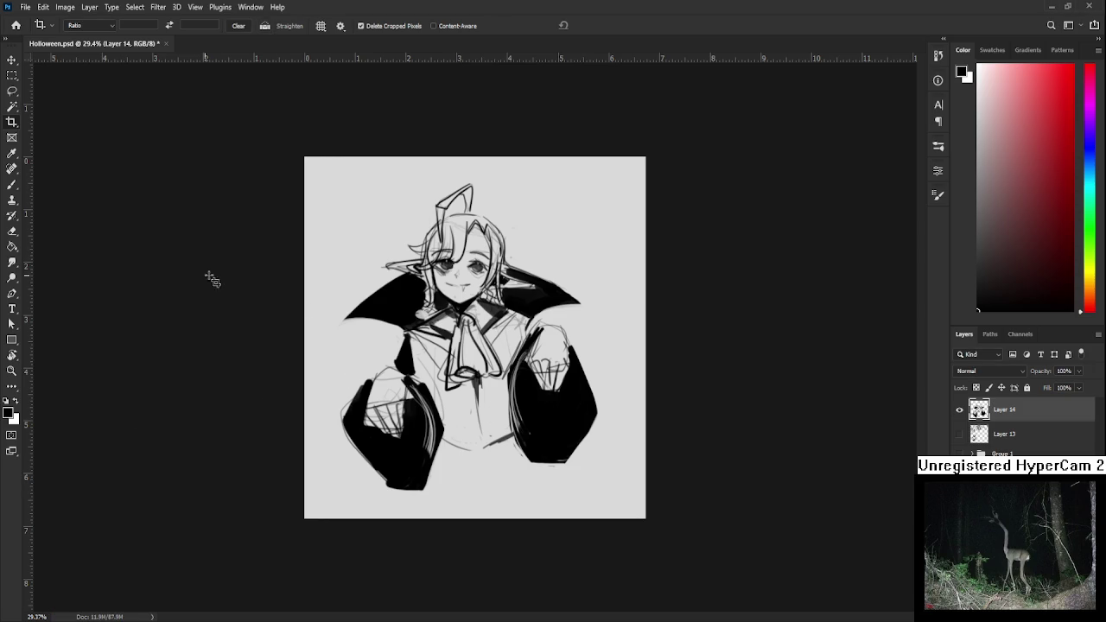
pyautogui.hotkey('ctrl', 'z')
pyautogui.hotkey('ctrl', 's')
pyautogui.hotkey('ctrl', 'z')
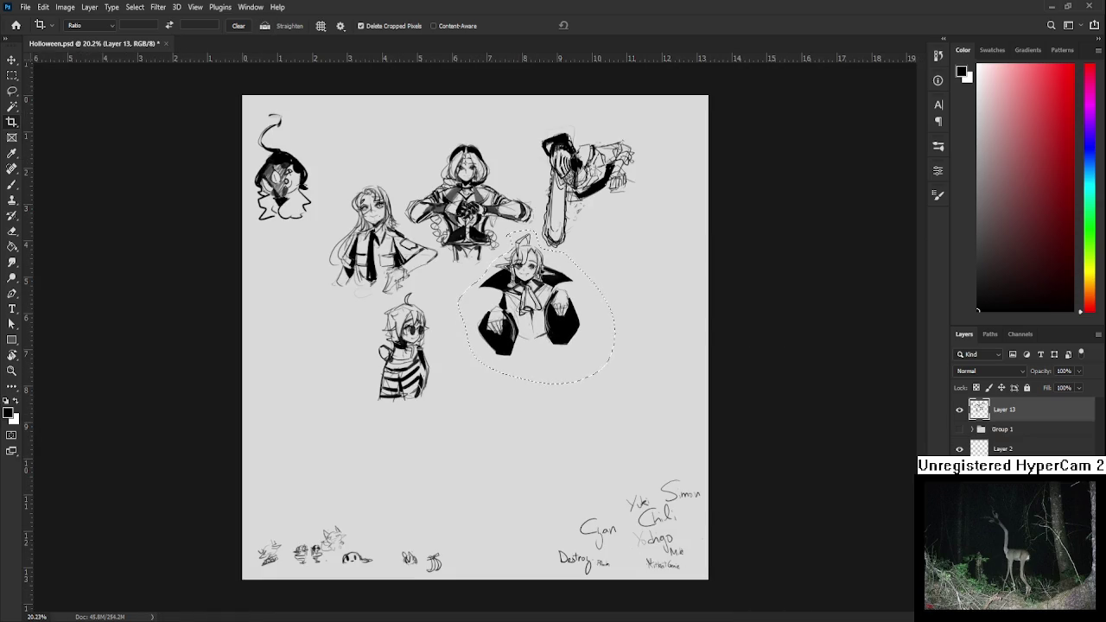
pyautogui.hotkey('ctrl', 'z')
pyautogui.click(560, 413)
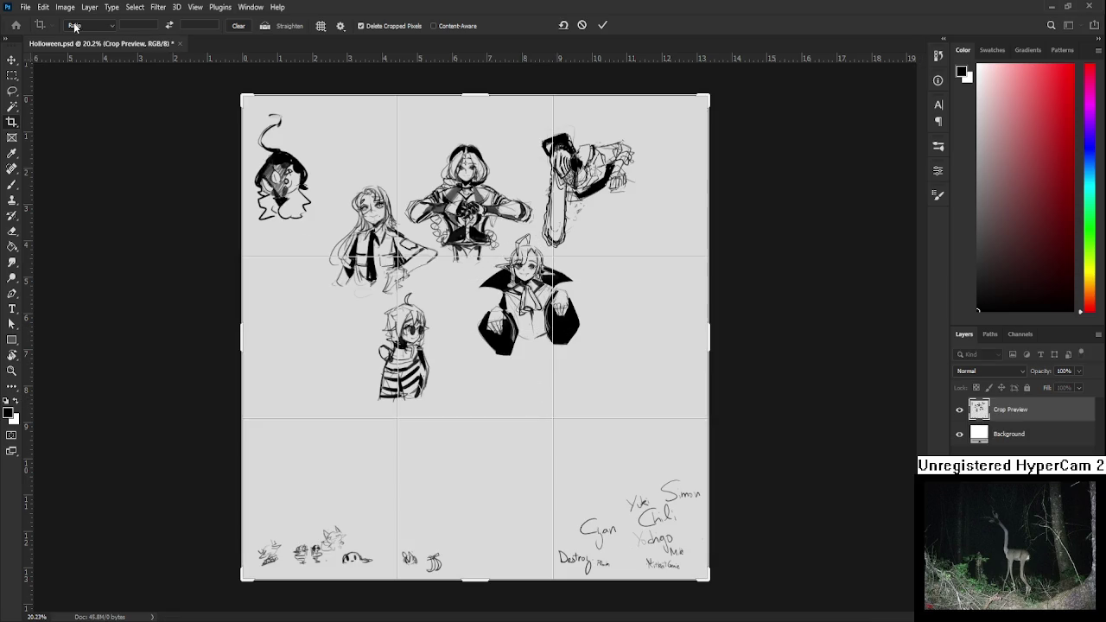
pyautogui.press('Escape')
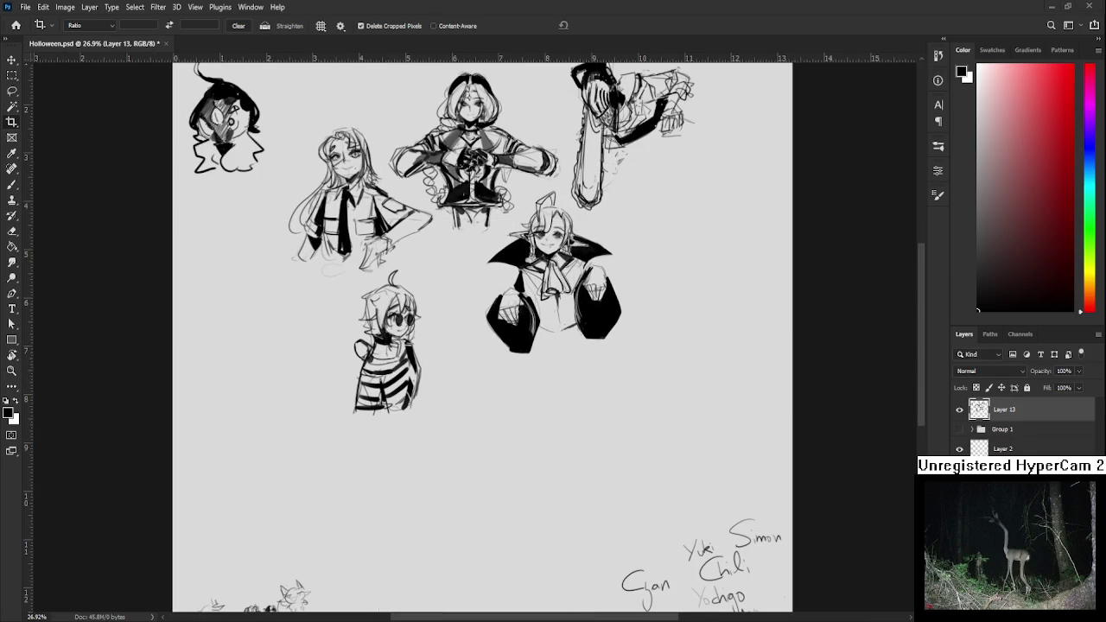
# On the handwritten names layer, move the small right-hand name into the bottom row
pyautogui.moveTo(465, 384); pyautogui.dragTo(390, 329)
pyautogui.scroll(2, 605, 362)
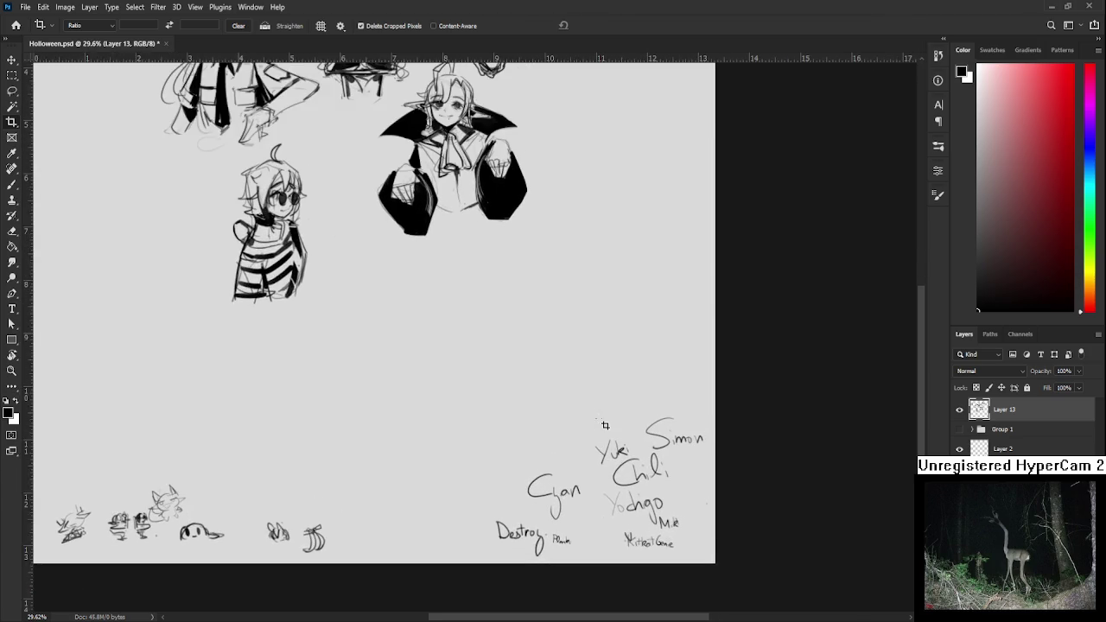
pyautogui.scroll(2, 612, 445)
pyautogui.scroll(1, 612, 445)
pyautogui.scroll(1, 596, 441)
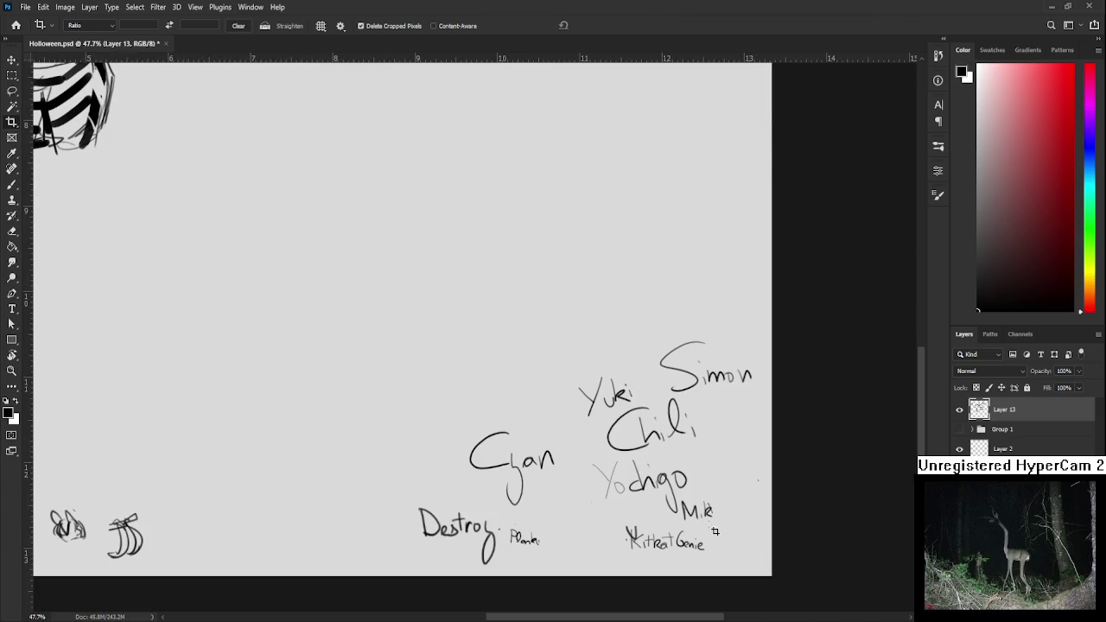
pyautogui.press('l')
pyautogui.moveTo(690, 531); pyautogui.dragTo(717, 529)
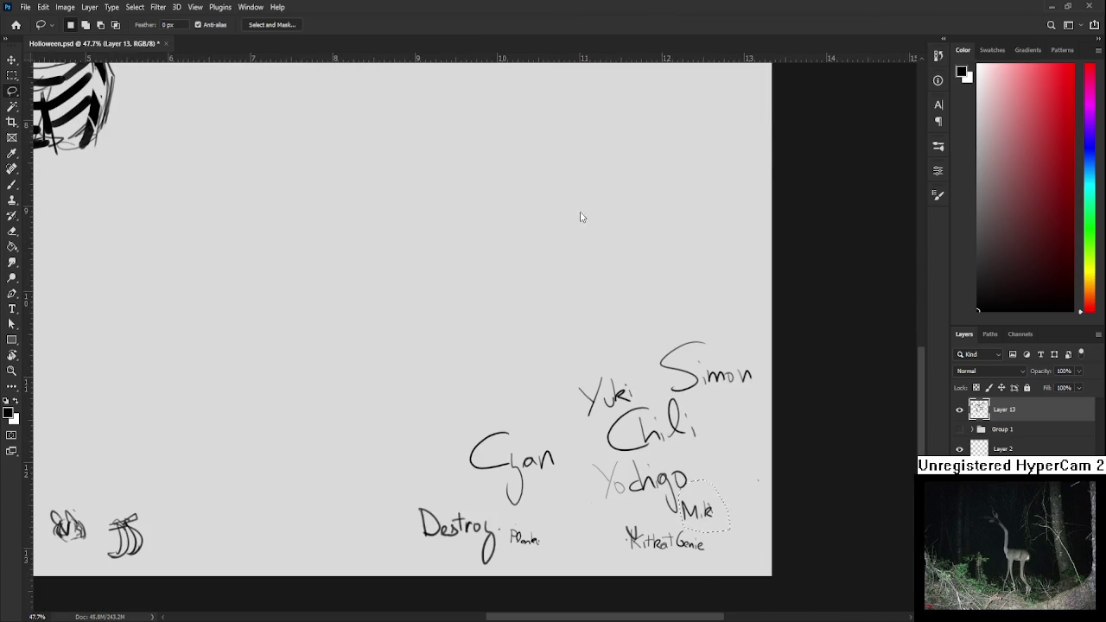
pyautogui.click(1002, 448)
pyautogui.moveTo(700, 480)
pyautogui.mouseDown()
pyautogui.moveTo(682, 529)
pyautogui.moveTo(731, 541)
pyautogui.mouseUp()
pyautogui.hotkey('ctrl', 't')
pyautogui.press('Return')
pyautogui.hotkey('ctrl', 'd')
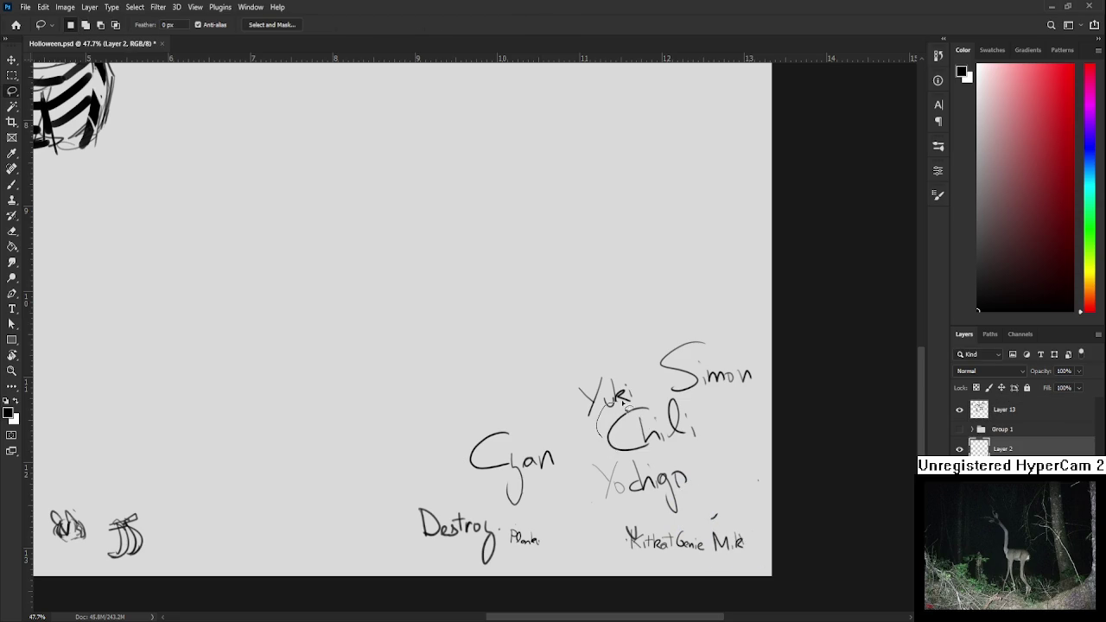
# Shrink the large central name and place it in the bottom row
pyautogui.moveTo(635, 412)
pyautogui.mouseDown()
pyautogui.moveTo(672, 399)
pyautogui.moveTo(637, 410)
pyautogui.mouseUp()
pyautogui.hotkey('ctrl', 't')
pyautogui.moveTo(722, 393)
pyautogui.mouseDown()
pyautogui.moveTo(676, 417)
pyautogui.moveTo(588, 538)
pyautogui.moveTo(626, 553)
pyautogui.mouseUp()
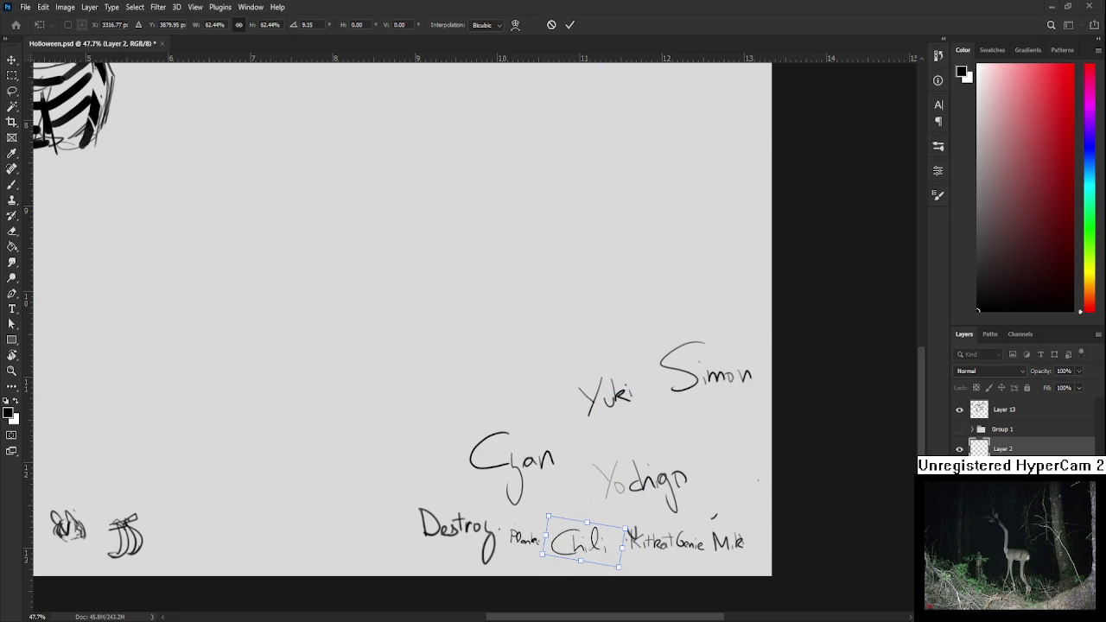
pyautogui.press('Return')
pyautogui.hotkey('ctrl', 'd')
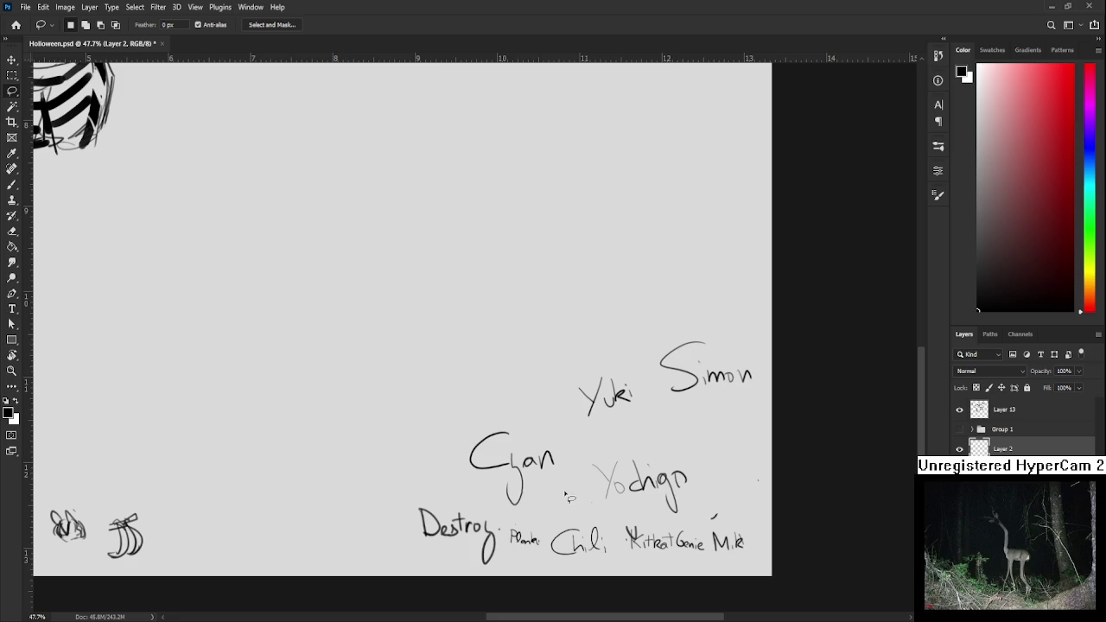
# Move the large left name and the faint grey name up into the column
pyautogui.moveTo(544, 512); pyautogui.dragTo(635, 337)
pyautogui.hotkey('ctrl', 't')
pyautogui.press('Return')
pyautogui.moveTo(687, 448)
pyautogui.mouseDown()
pyautogui.moveTo(560, 497)
pyautogui.moveTo(695, 454)
pyautogui.mouseUp()
pyautogui.hotkey('ctrl', 't')
pyautogui.moveTo(658, 486); pyautogui.dragTo(628, 457)
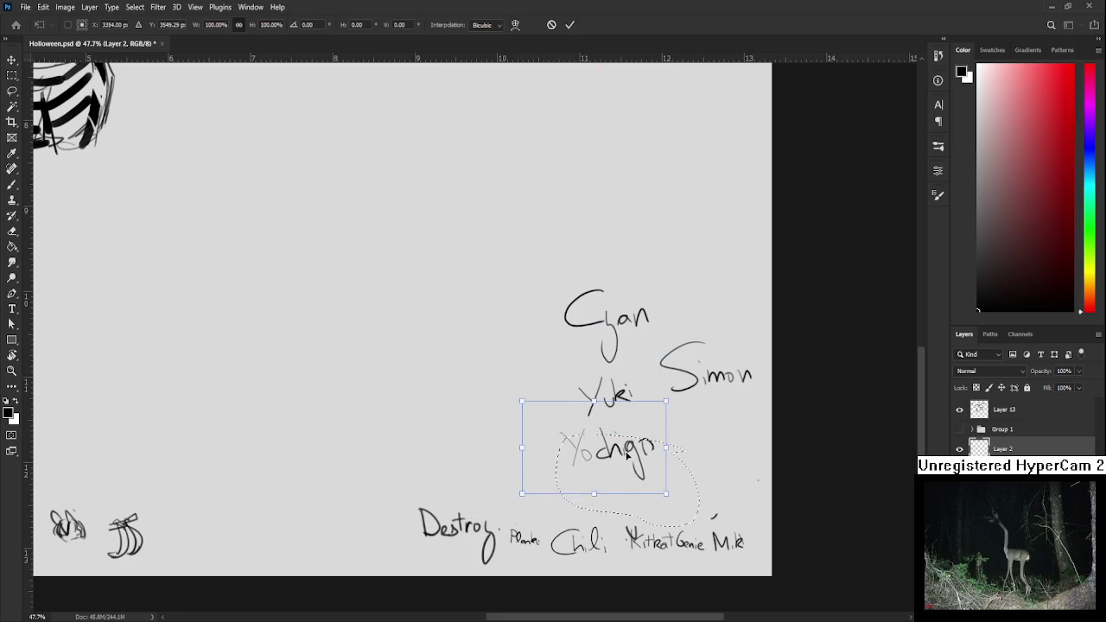
pyautogui.press('Return')
# Shrink the upper-right name and set it beside the top name
pyautogui.moveTo(678, 427); pyautogui.dragTo(761, 415)
pyautogui.hotkey('ctrl', 't')
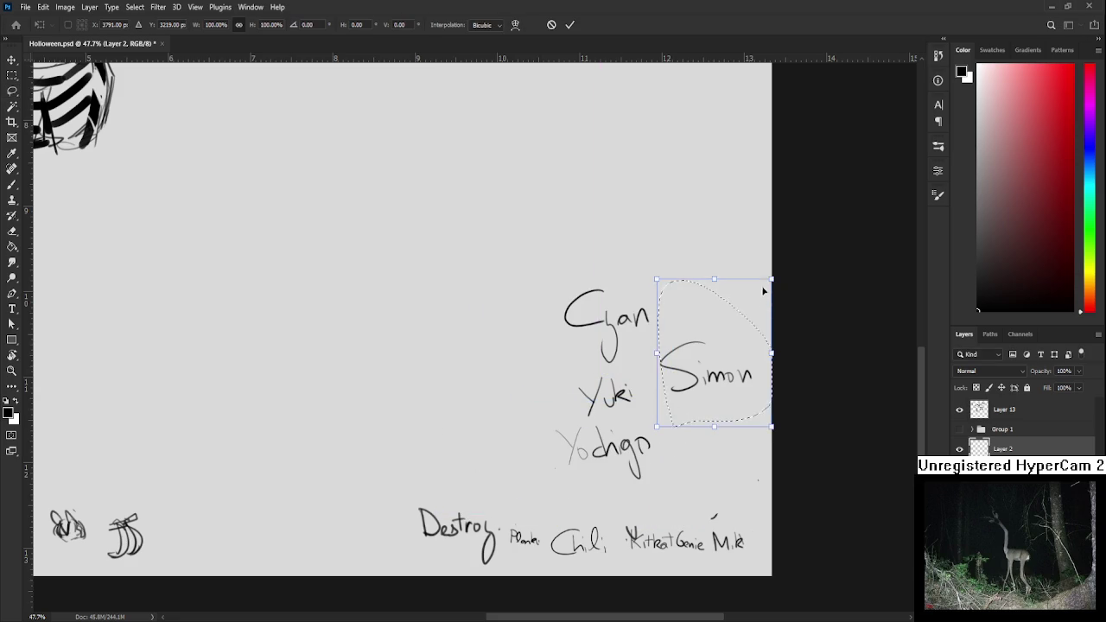
pyautogui.moveTo(764, 292); pyautogui.dragTo(735, 321)
pyautogui.moveTo(712, 401); pyautogui.dragTo(681, 363)
pyautogui.press('Return')
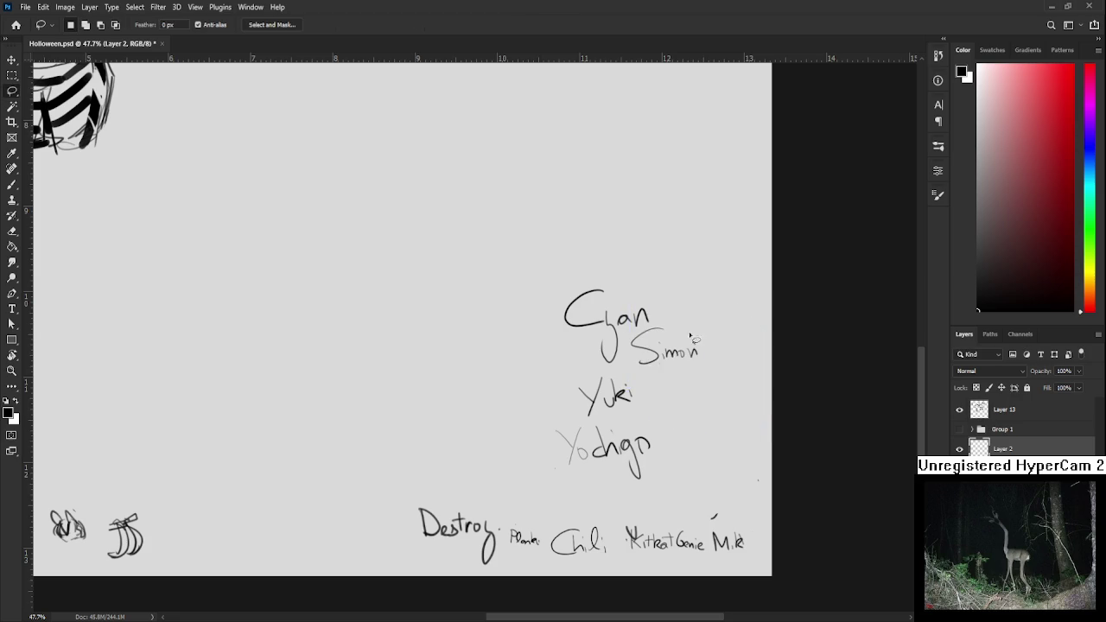
# Shift the top name left and down and shrink it to about 92%
pyautogui.scroll(2, 691, 335)
pyautogui.moveTo(619, 421)
pyautogui.mouseDown()
pyautogui.moveTo(657, 374)
pyautogui.moveTo(614, 432)
pyautogui.mouseUp()
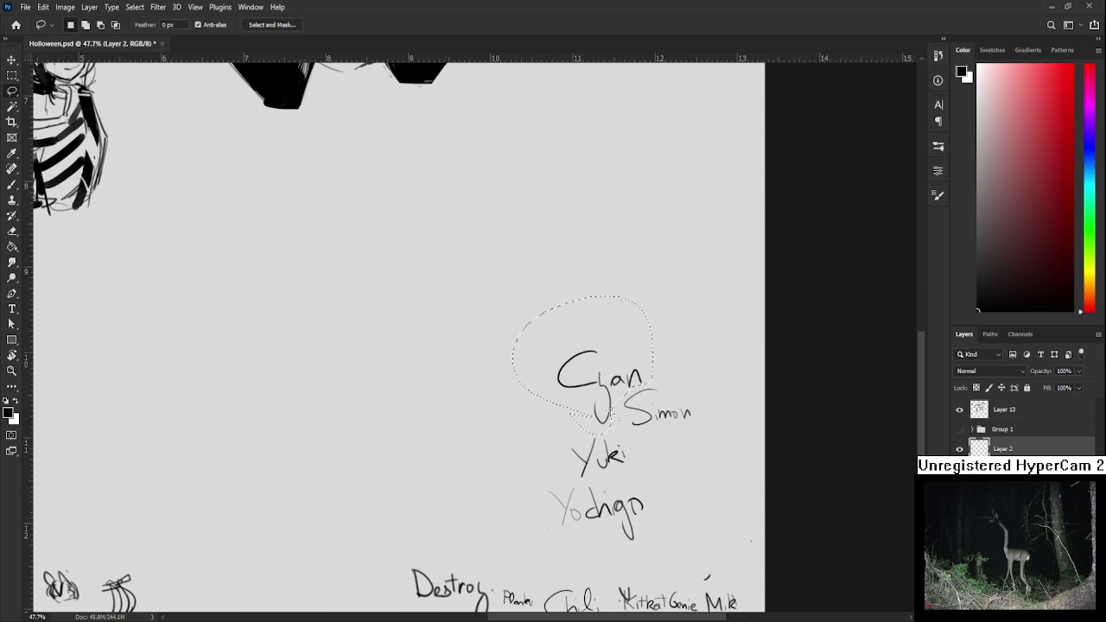
pyautogui.hotkey('ctrl', 't')
pyautogui.moveTo(648, 338); pyautogui.dragTo(625, 350)
pyautogui.moveTo(629, 311)
pyautogui.mouseDown()
pyautogui.moveTo(622, 328)
pyautogui.moveTo(622, 308)
pyautogui.moveTo(613, 320)
pyautogui.moveTo(633, 344)
pyautogui.mouseUp()
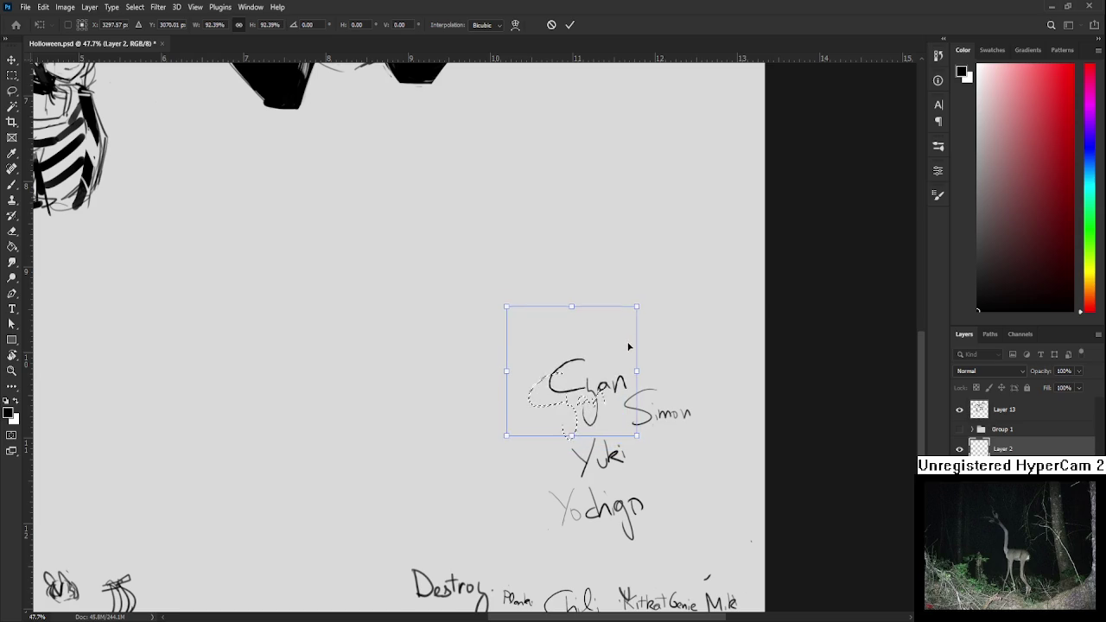
pyautogui.press('Return')
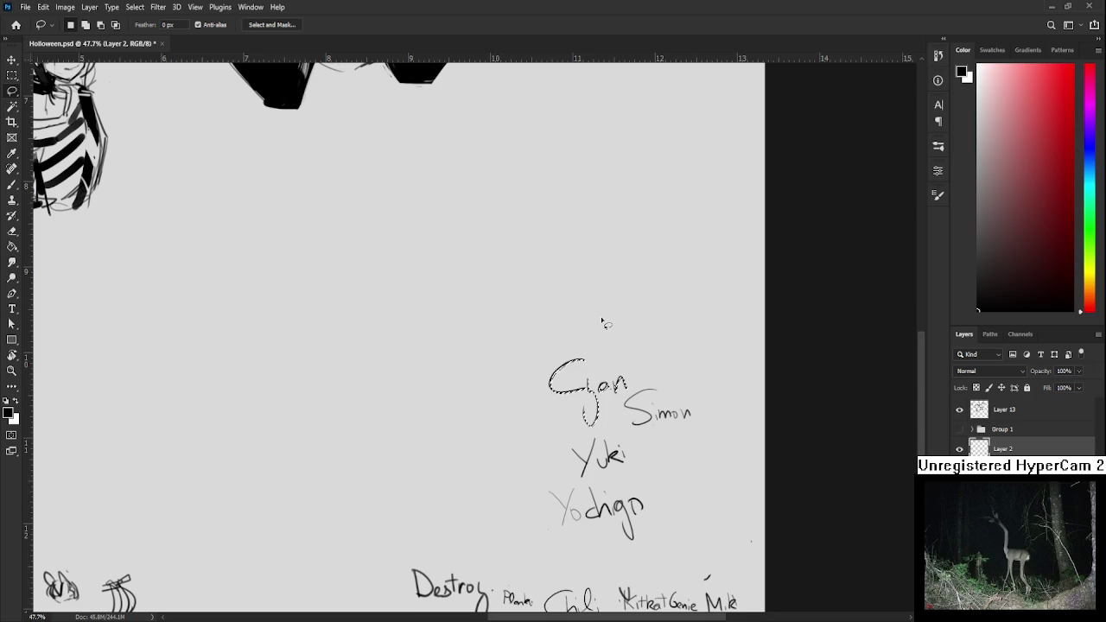
# Pan back to bring the character sketch sheet into view
pyautogui.scroll(-1, 556, 242)
pyautogui.scroll(-1, 536, 233)
pyautogui.moveTo(536, 233); pyautogui.dragTo(710, 419)
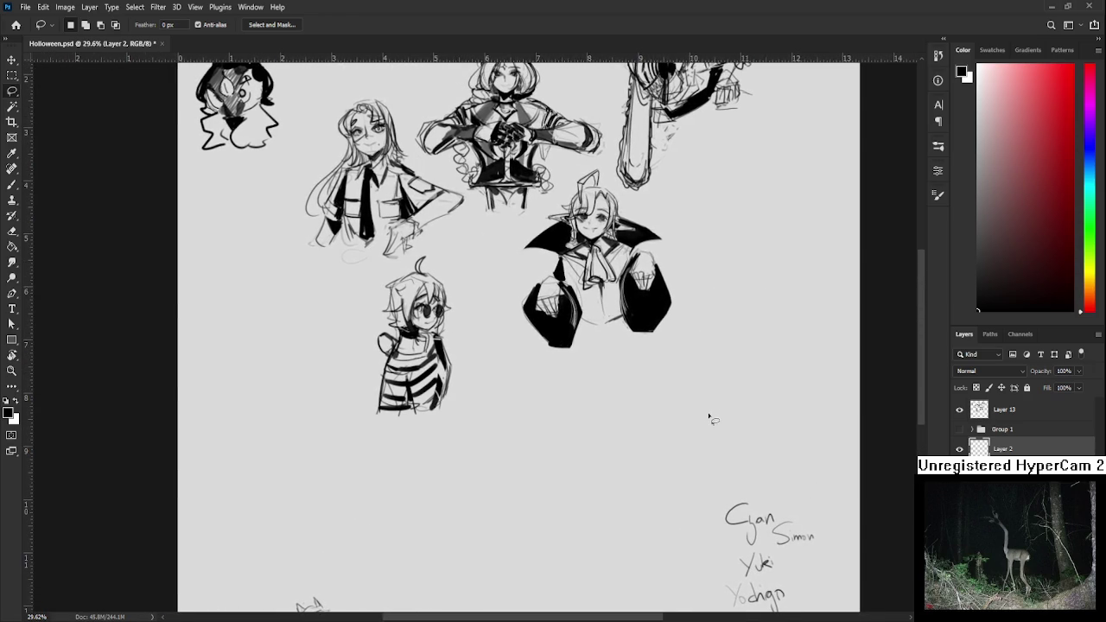
pyautogui.moveTo(570, 322); pyautogui.dragTo(519, 344)
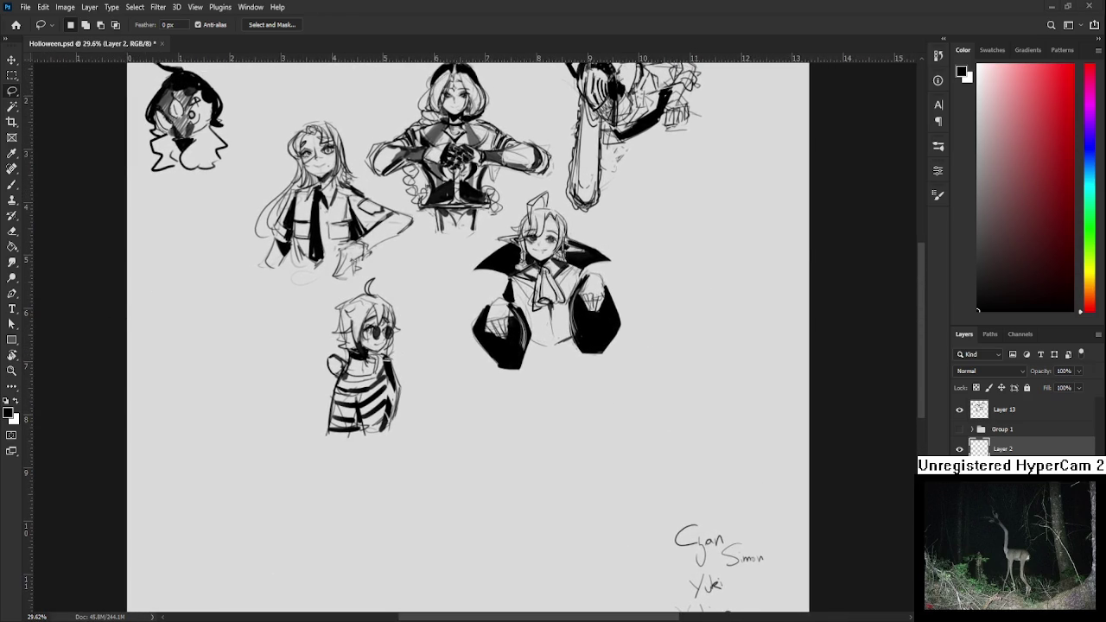